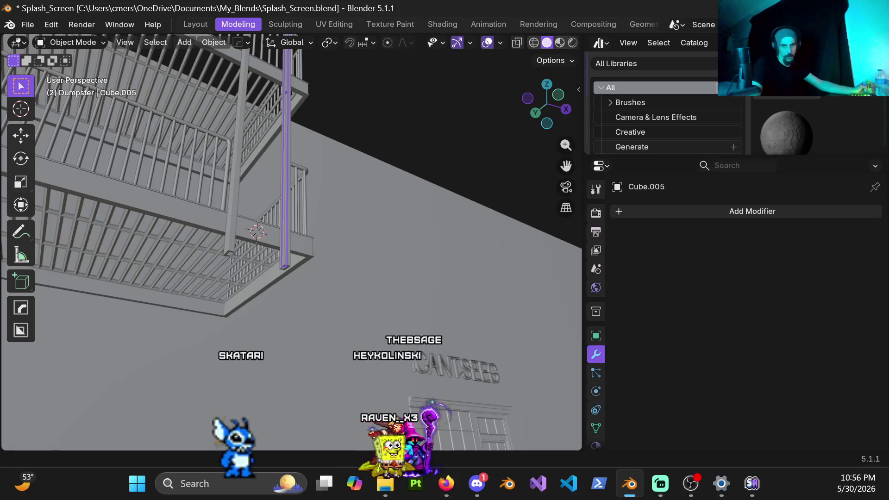
# Inspect the building, railings and post from several angles and through the scene camera.
pyautogui.moveTo(413, 291); pyautogui.dragTo(444, 293, button='middle')
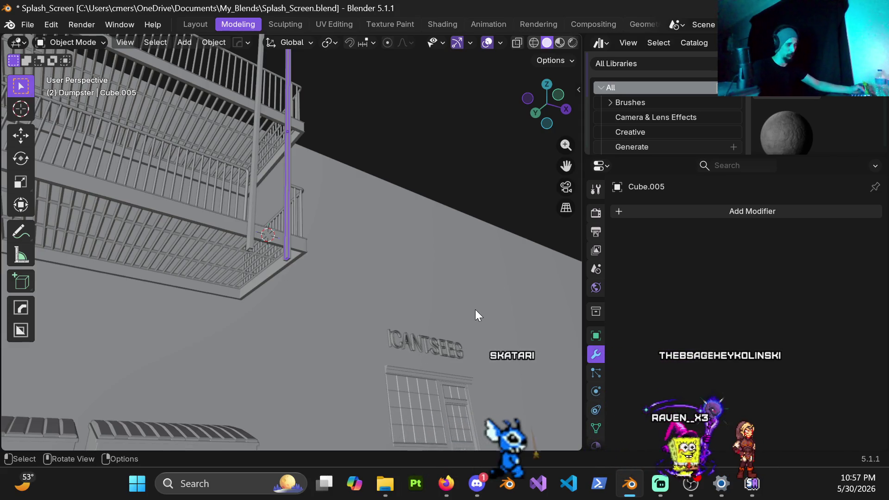
pyautogui.moveTo(496, 276)
pyautogui.mouseDown(button='middle')
pyautogui.moveTo(438, 223)
pyautogui.moveTo(379, 276)
pyautogui.moveTo(377, 254)
pyautogui.moveTo(359, 264)
pyautogui.moveTo(377, 241)
pyautogui.moveTo(267, 247)
pyautogui.moveTo(312, 219)
pyautogui.mouseUp(button='middle')
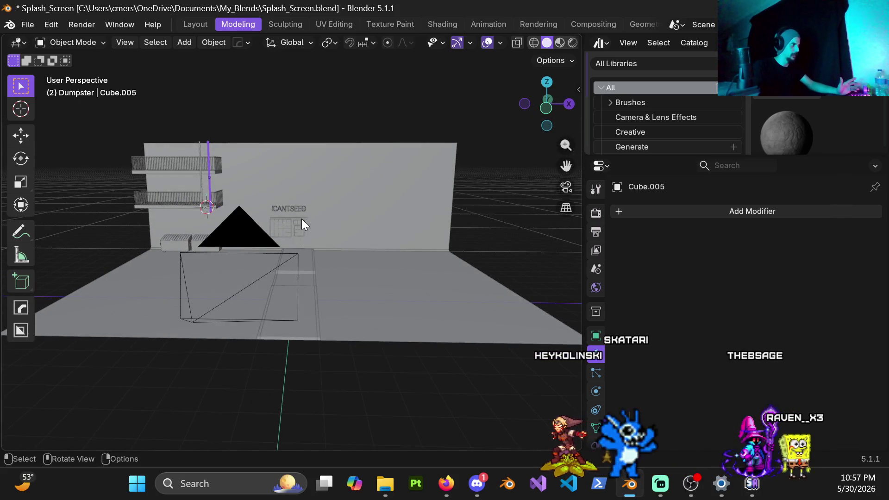
pyautogui.scroll(5, 249, 198)
pyautogui.moveTo(258, 201)
pyautogui.mouseDown(button='middle')
pyautogui.moveTo(227, 209)
pyautogui.moveTo(281, 194)
pyautogui.moveTo(284, 214)
pyautogui.mouseUp(button='middle')
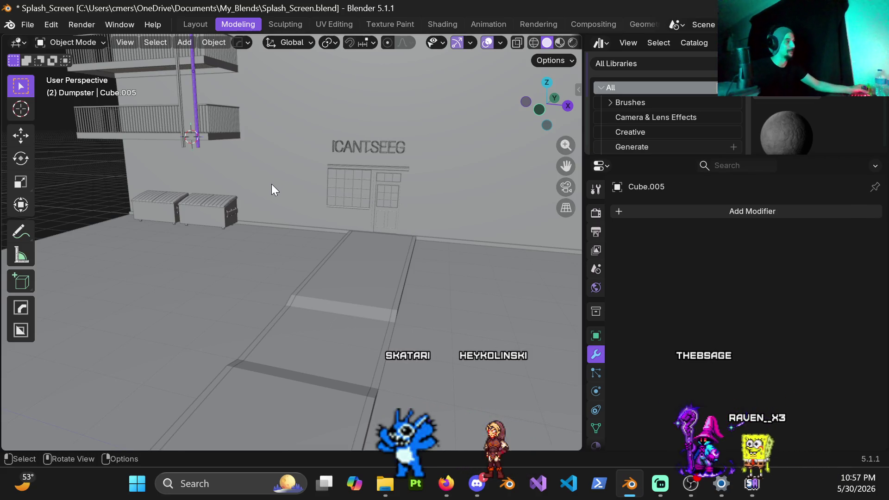
pyautogui.moveTo(268, 185); pyautogui.dragTo(249, 185, button='middle')
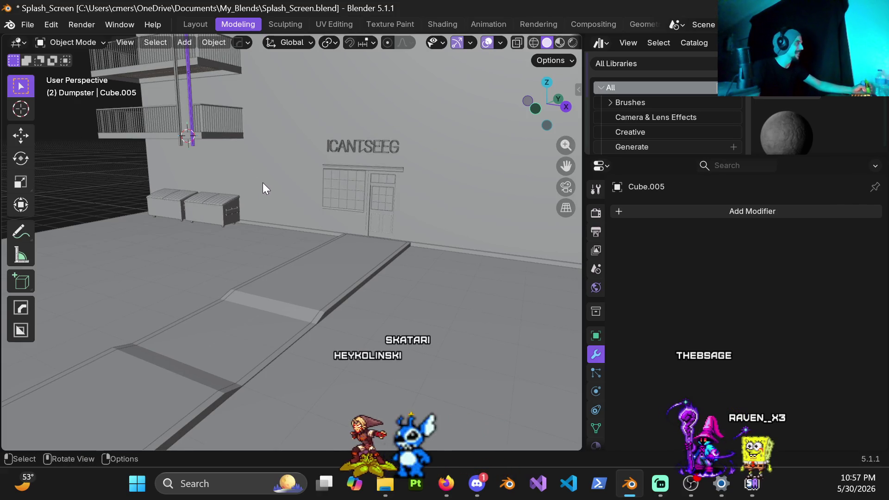
pyautogui.scroll(-3, 263, 199)
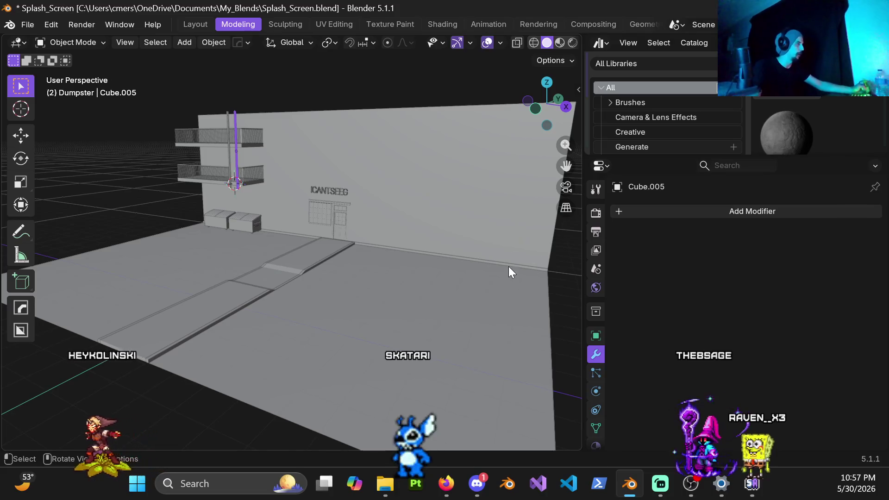
pyautogui.press('KP_0')
pyautogui.scroll(3, 482, 245)
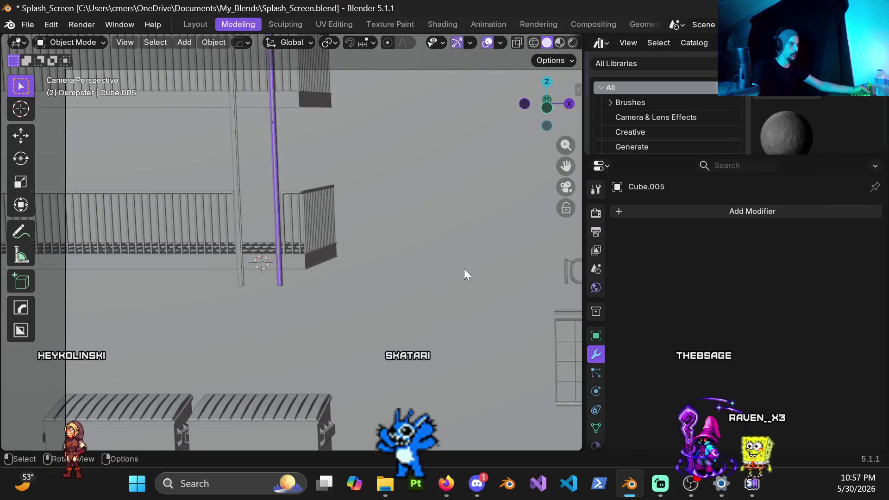
pyautogui.scroll(-3, 472, 257)
pyautogui.scroll(-3, 459, 264)
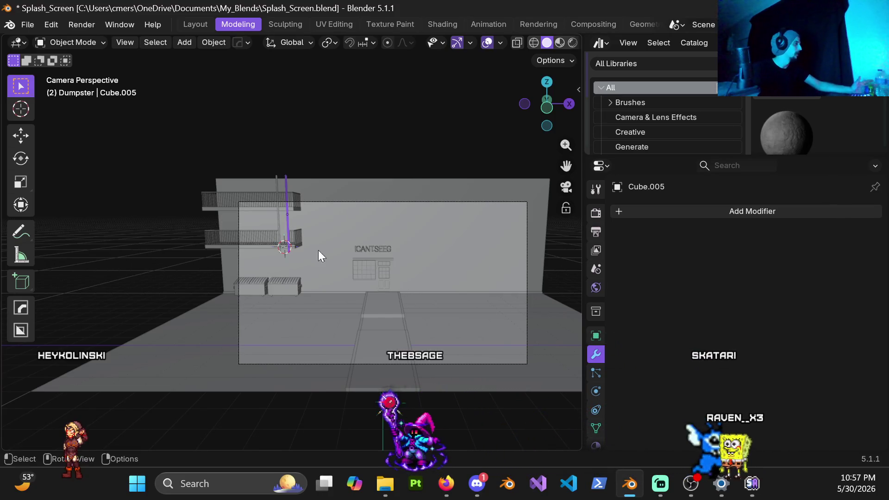
pyautogui.scroll(3, 310, 252)
pyautogui.moveTo(310, 252)
pyautogui.mouseDown(button='middle')
pyautogui.moveTo(277, 254)
pyautogui.moveTo(352, 249)
pyautogui.moveTo(307, 355)
pyautogui.moveTo(312, 243)
pyautogui.moveTo(299, 288)
pyautogui.moveTo(288, 204)
pyautogui.moveTo(340, 174)
pyautogui.moveTo(440, 157)
pyautogui.moveTo(265, 206)
pyautogui.moveTo(234, 195)
pyautogui.moveTo(240, 183)
pyautogui.moveTo(218, 186)
pyautogui.moveTo(399, 199)
pyautogui.moveTo(341, 178)
pyautogui.mouseUp(button='middle')
pyautogui.scroll(3, 277, 253)
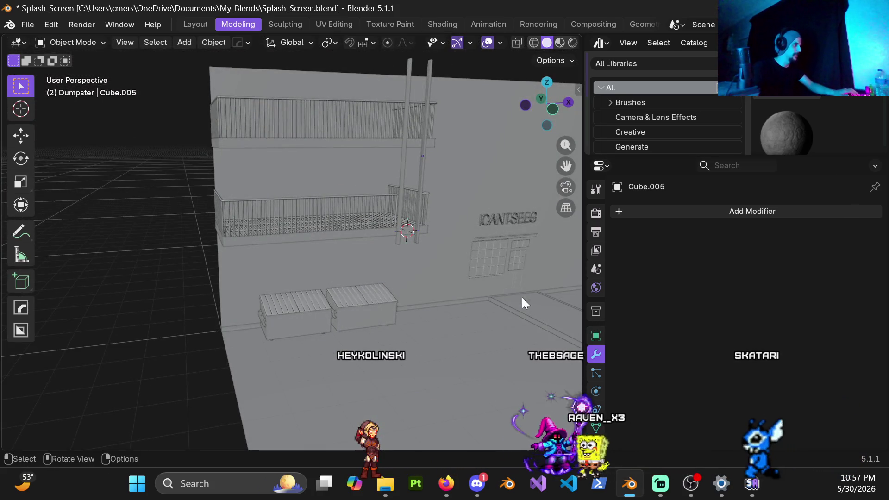
pyautogui.scroll(3, 426, 162)
pyautogui.scroll(3, 378, 214)
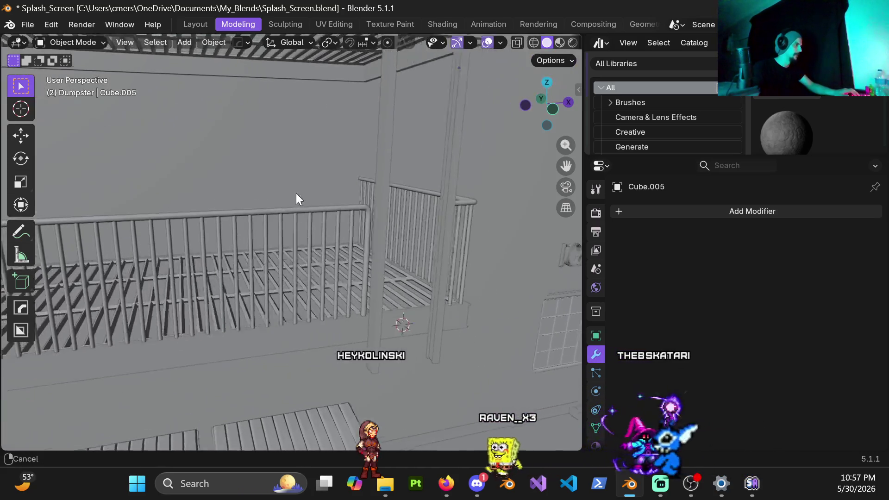
pyautogui.scroll(2, 309, 200)
pyautogui.scroll(2, 362, 220)
pyautogui.moveTo(458, 266)
pyautogui.mouseDown(button='middle')
pyautogui.moveTo(413, 251)
pyautogui.moveTo(431, 249)
pyautogui.moveTo(390, 249)
pyautogui.moveTo(380, 285)
pyautogui.mouseUp(button='middle')
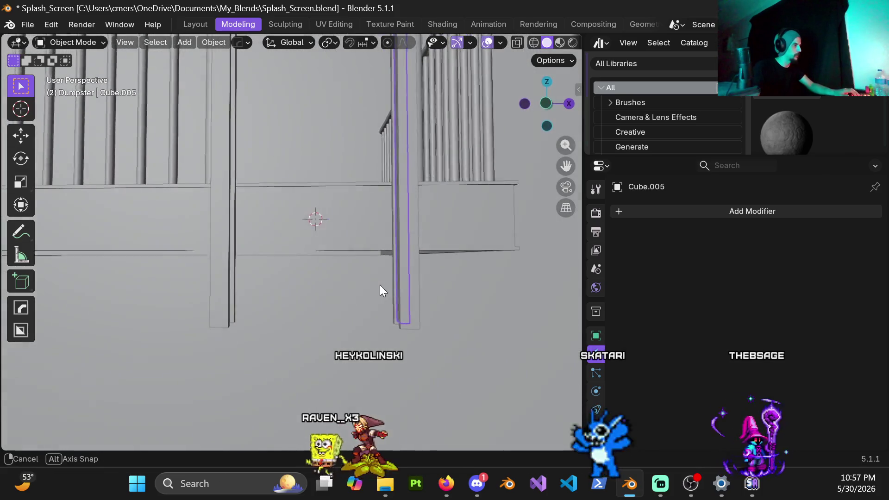
# Duplicate the vertical railing post mirrored along X, then undo the attempt.
pyautogui.click(372, 251)
pyautogui.press('g')
pyautogui.press('s')
pyautogui.press('x')
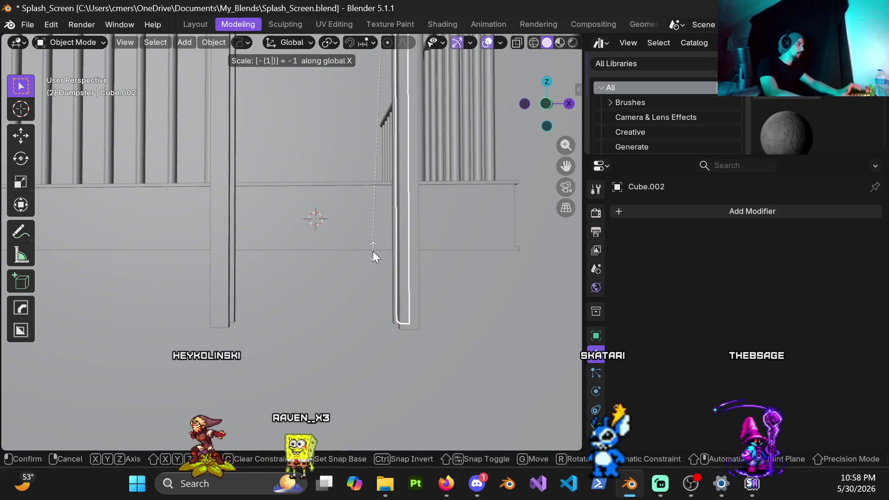
pyautogui.press('Return')
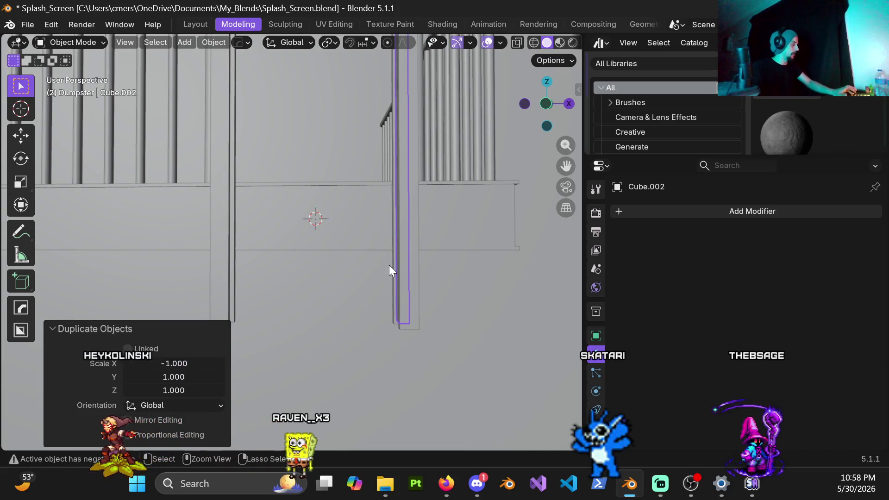
pyautogui.hotkey('ctrl', 'z')
# With pivot at the 3D cursor, duplicate the post mirrored across X and apply its scale.
pyautogui.click(330, 42)
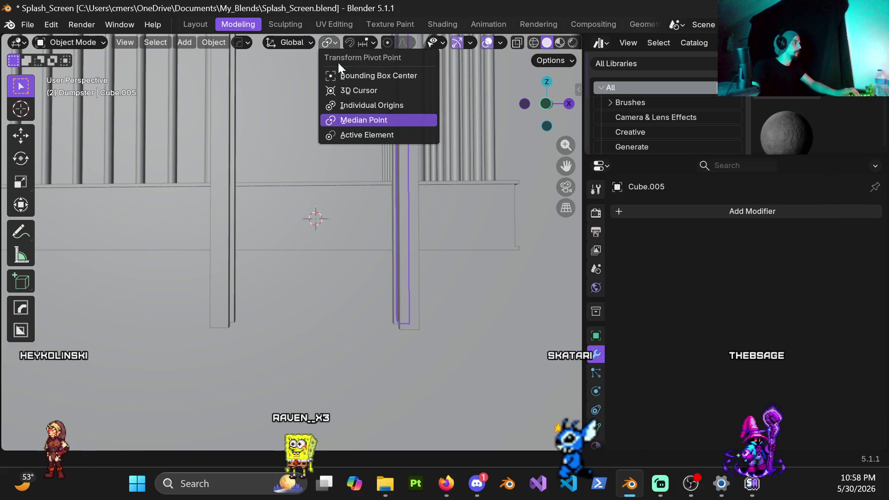
pyautogui.click(354, 92)
pyautogui.hotkey('shift', 'd')
pyautogui.write('sx-1')
pyautogui.press('Return')
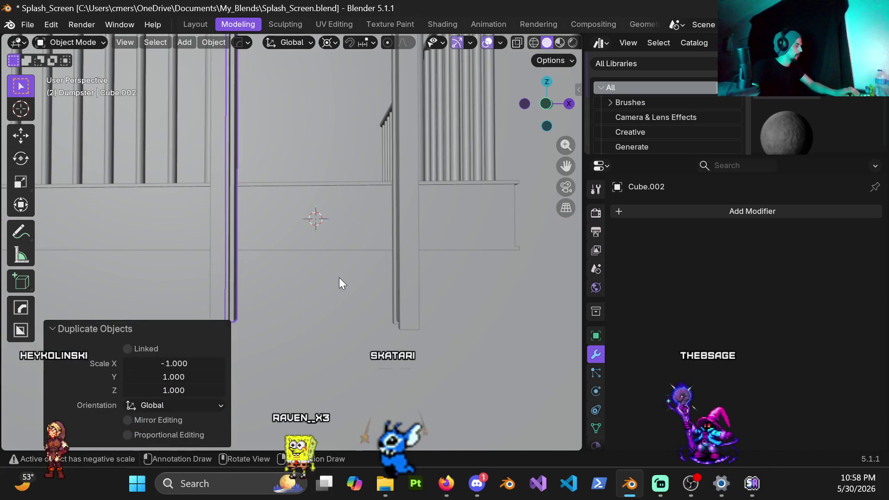
pyautogui.hotkey('ctrl', 'a')
pyautogui.click(334, 276)
pyautogui.moveTo(334, 276)
pyautogui.mouseDown(button='middle')
pyautogui.moveTo(331, 169)
pyautogui.moveTo(328, 188)
pyautogui.moveTo(417, 215)
pyautogui.moveTo(439, 298)
pyautogui.moveTo(325, 268)
pyautogui.moveTo(194, 203)
pyautogui.moveTo(300, 228)
pyautogui.moveTo(366, 206)
pyautogui.moveTo(319, 239)
pyautogui.moveTo(345, 241)
pyautogui.moveTo(360, 160)
pyautogui.moveTo(367, 167)
pyautogui.moveTo(325, 182)
pyautogui.moveTo(224, 252)
pyautogui.moveTo(256, 245)
pyautogui.mouseUp(button='middle')
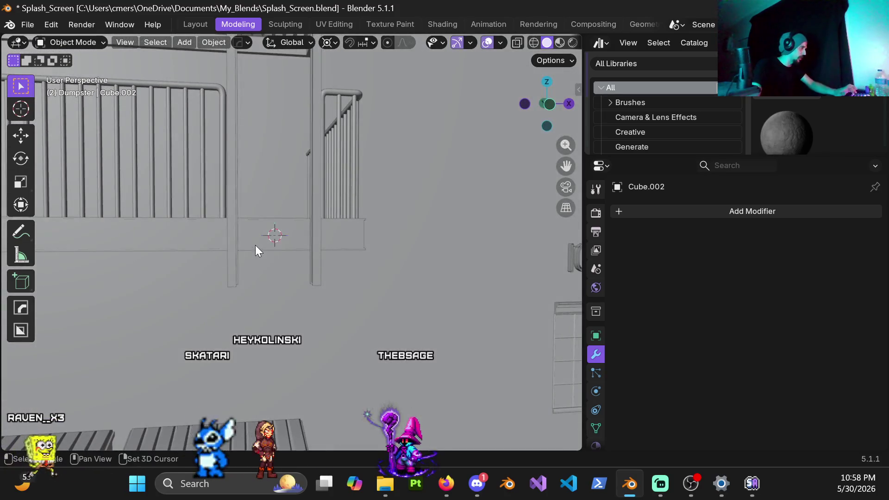
# Add a 16-vertex cylinder by the railing and begin shrinking it on X and Y.
pyautogui.hotkey('shift', 'a')
pyautogui.moveTo(190, 191)
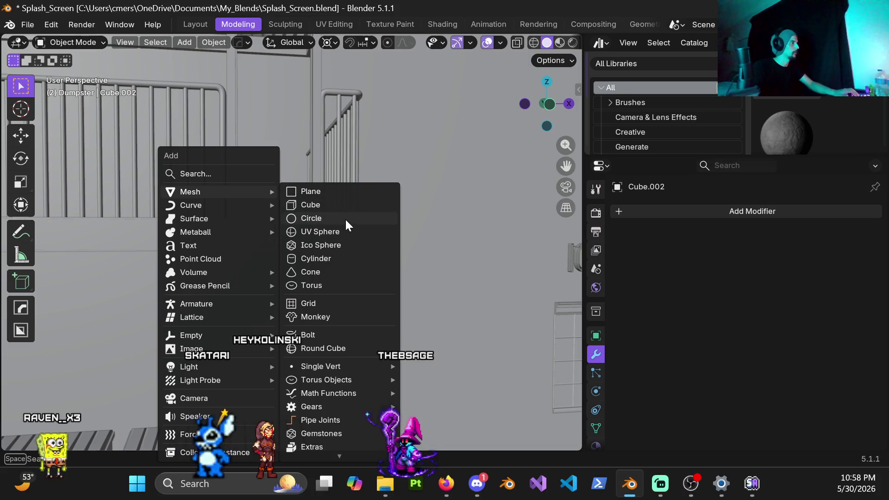
pyautogui.click(334, 254)
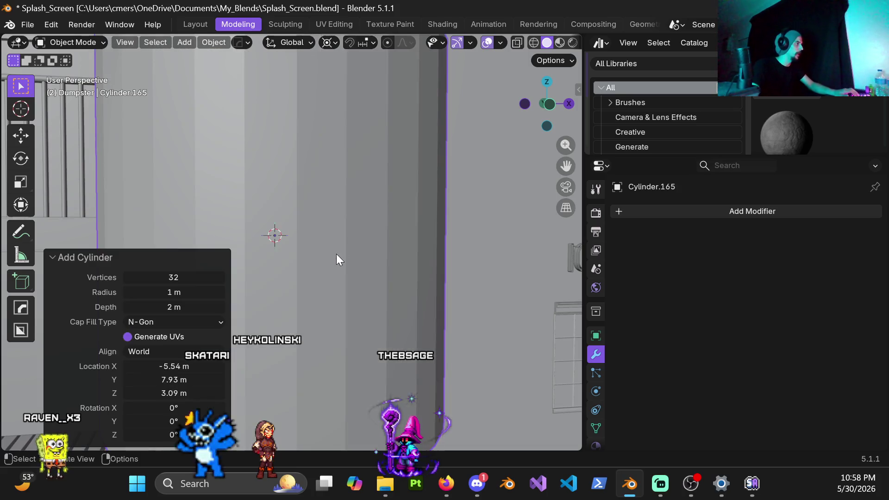
pyautogui.scroll(-4, 336, 256)
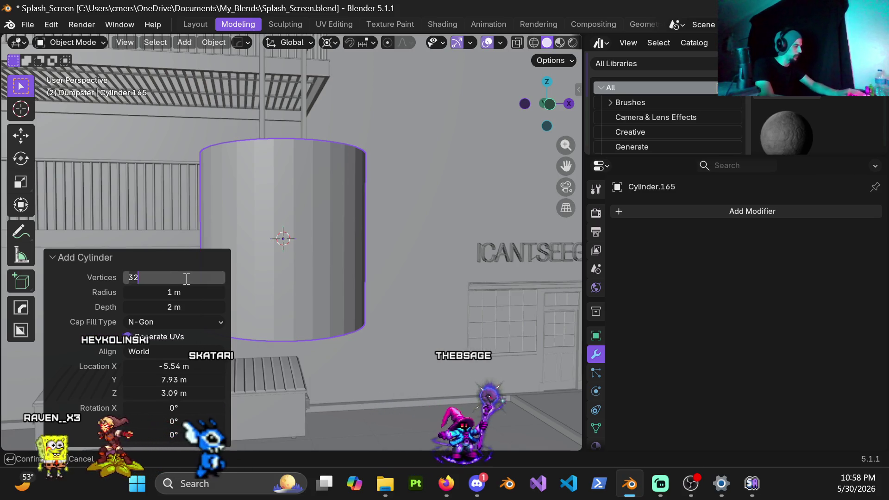
pyautogui.write('16')
pyautogui.press('Return')
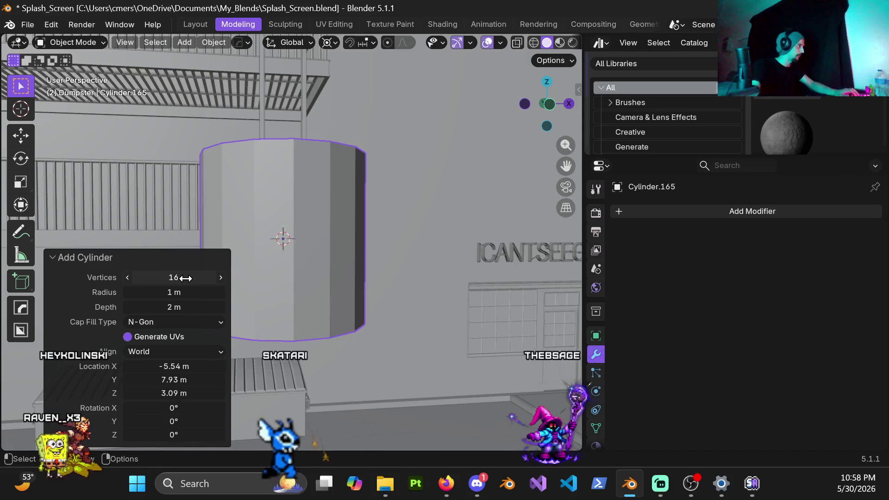
pyautogui.moveTo(490, 128); pyautogui.dragTo(319, 224, button='middle')
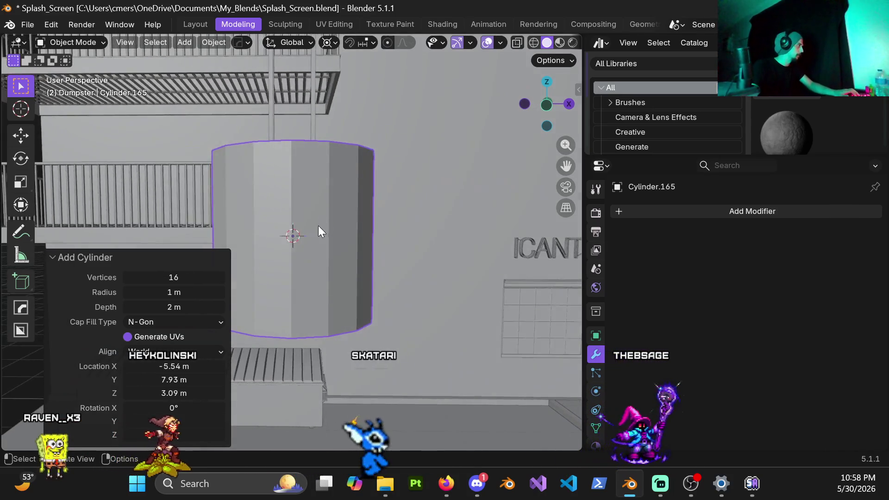
pyautogui.scroll(-1, 312, 233)
pyautogui.scroll(2, 319, 235)
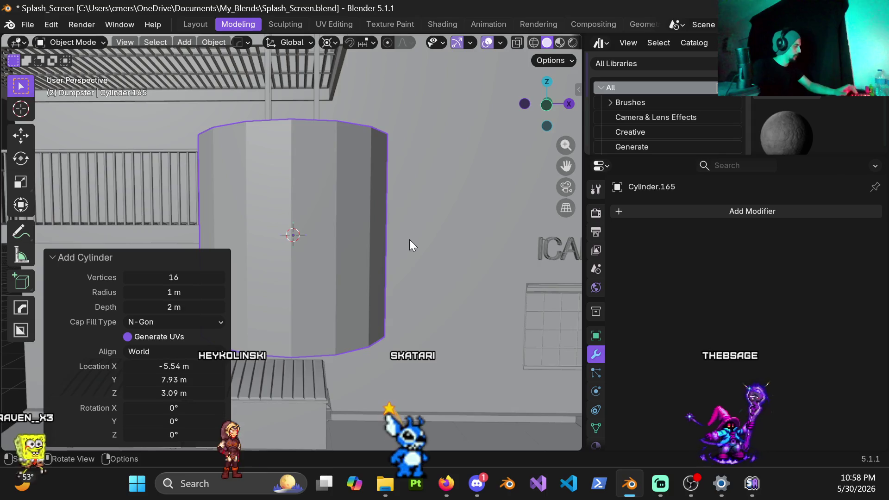
pyautogui.press('s')
pyautogui.hotkey('shift', 'z')
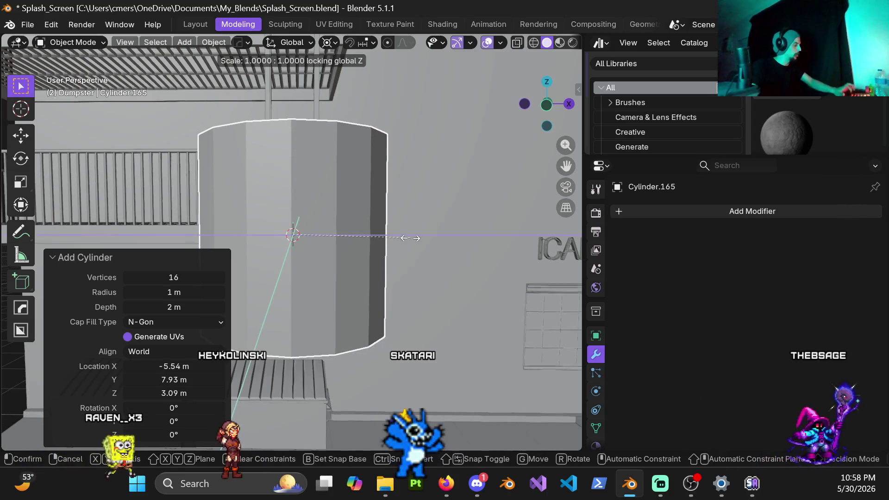
# Thin the cylinder into a slim rod, confirming its X/Y scale twice.
pyautogui.click(299, 231)
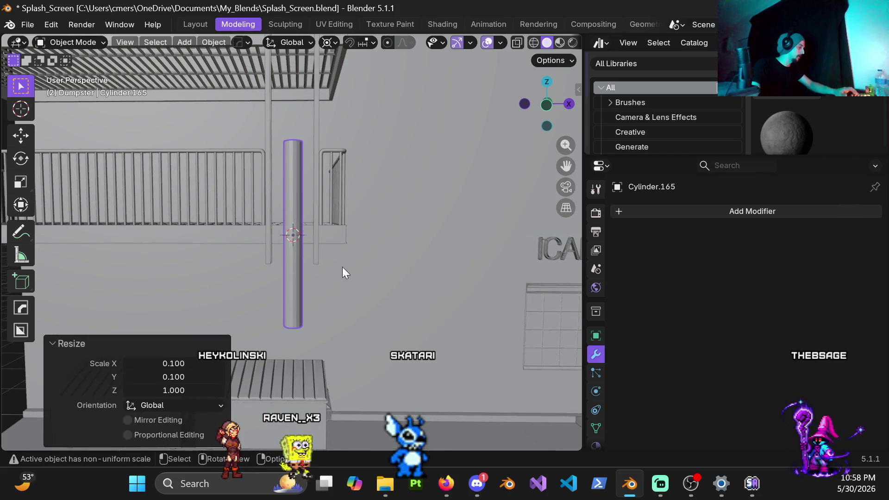
pyautogui.scroll(2, 343, 268)
pyautogui.scroll(3, 344, 269)
pyautogui.press('s')
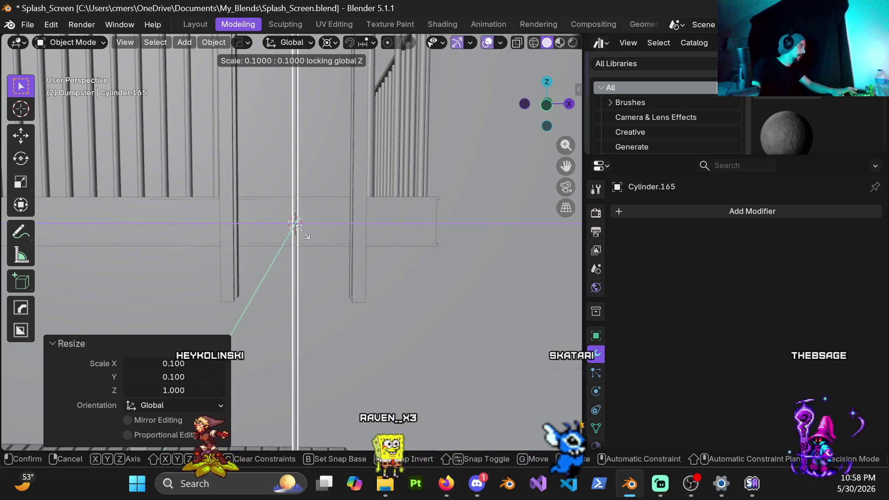
pyautogui.click(307, 235)
pyautogui.scroll(1, 307, 233)
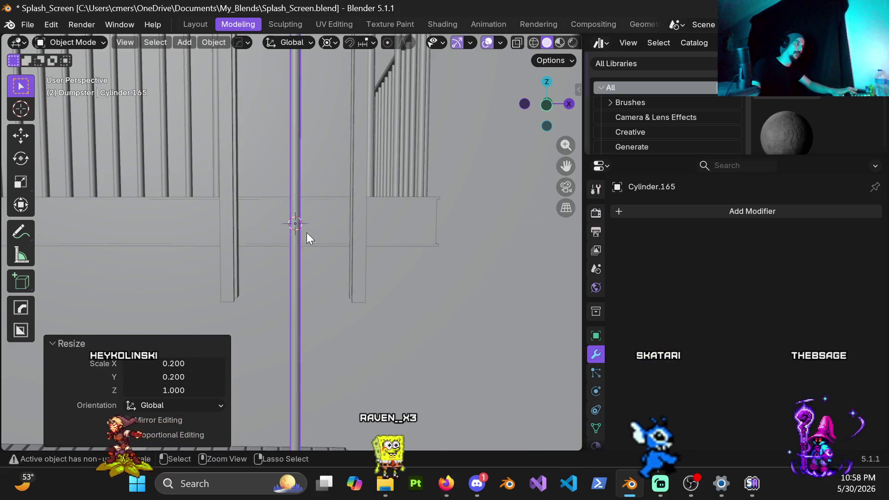
pyautogui.scroll(2, 311, 263)
pyautogui.scroll(-1, 317, 259)
pyautogui.scroll(-1, 309, 258)
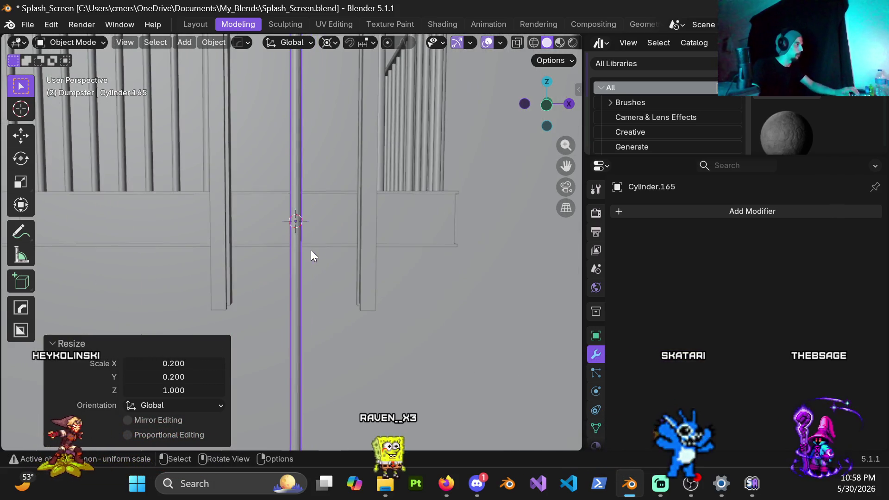
pyautogui.scroll(-1, 334, 247)
pyautogui.scroll(-1, 344, 241)
pyautogui.scroll(1, 354, 245)
pyautogui.write('r')
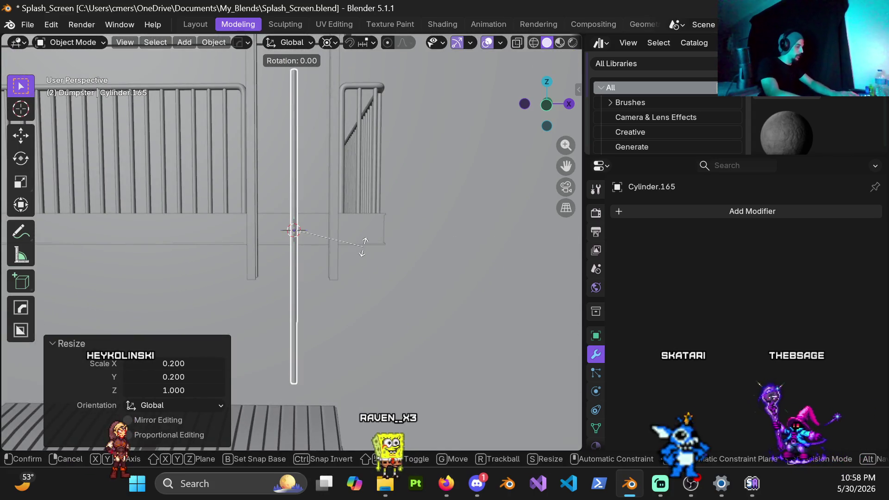
pyautogui.write('y90')
# Turn the cylinder horizontal and shorten it along X to 0.8 in two scaling passes.
pyautogui.press('Return')
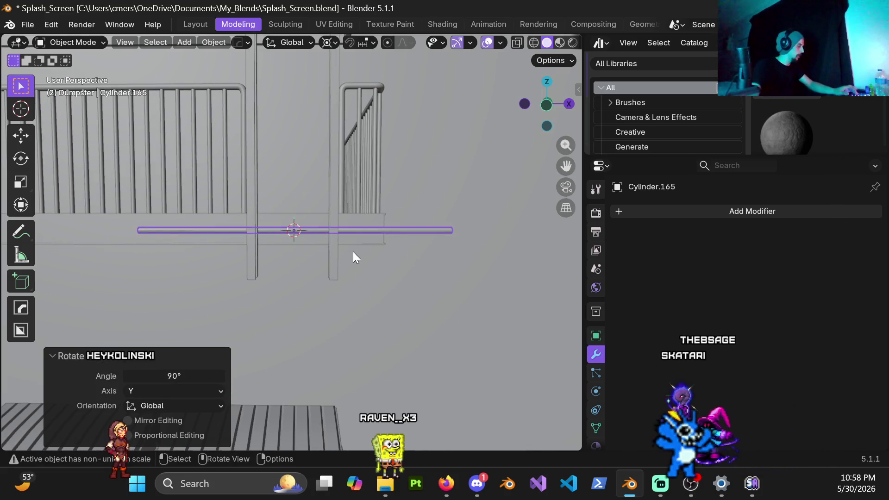
pyautogui.press('s')
pyautogui.press('x')
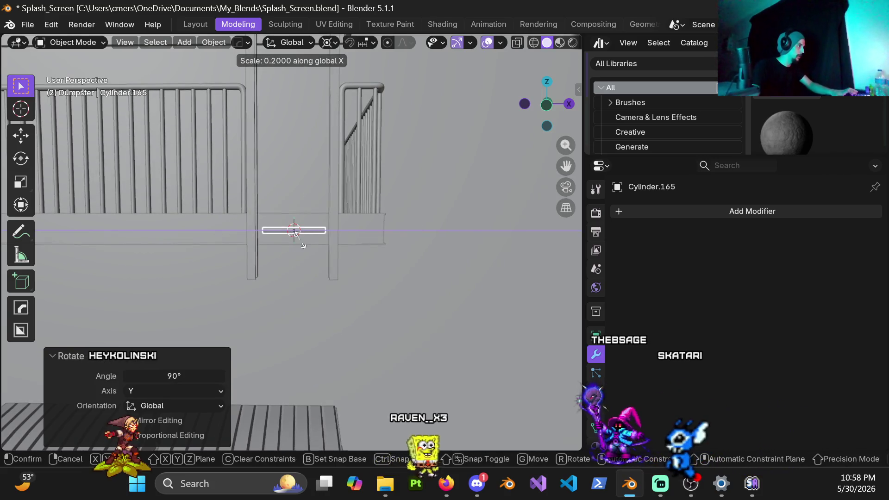
pyautogui.write('0.3')
pyautogui.press('Return')
pyautogui.scroll(5, 322, 253)
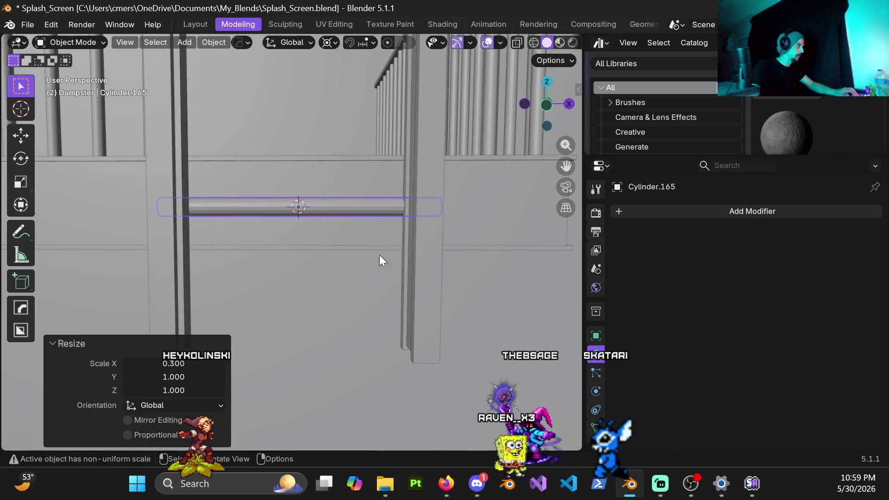
pyautogui.press('s')
pyautogui.press('x')
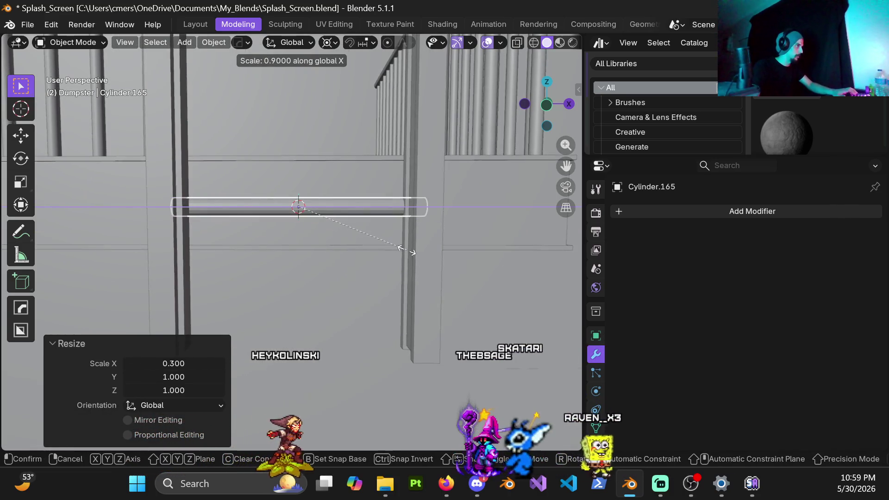
pyautogui.click(393, 246)
pyautogui.moveTo(394, 245)
pyautogui.mouseDown(button='middle')
pyautogui.moveTo(400, 224)
pyautogui.moveTo(437, 246)
pyautogui.mouseUp(button='middle')
# Shift the rail about 5 cm along Y and begin lowering it along Z in front view.
pyautogui.press('g')
pyautogui.press('y')
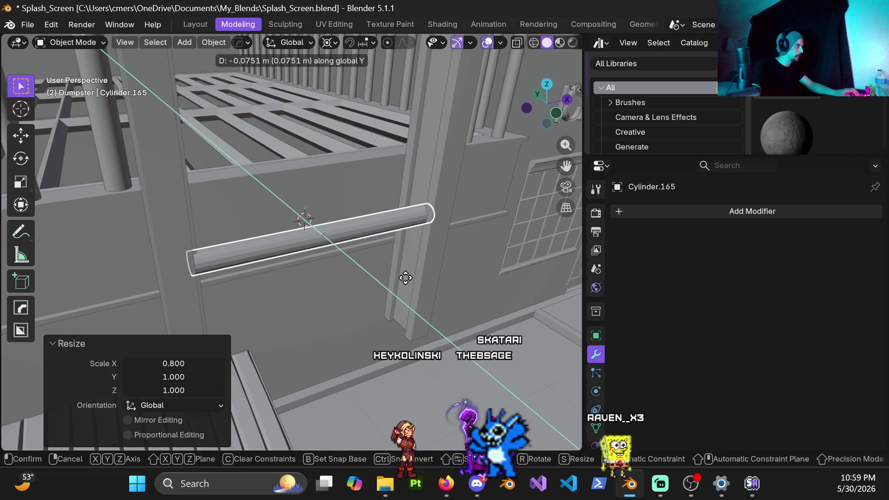
pyautogui.click(400, 276)
pyautogui.moveTo(333, 237)
pyautogui.mouseDown(button='middle')
pyautogui.moveTo(408, 182)
pyautogui.moveTo(333, 241)
pyautogui.moveTo(399, 204)
pyautogui.moveTo(389, 185)
pyautogui.moveTo(396, 186)
pyautogui.mouseUp(button='middle')
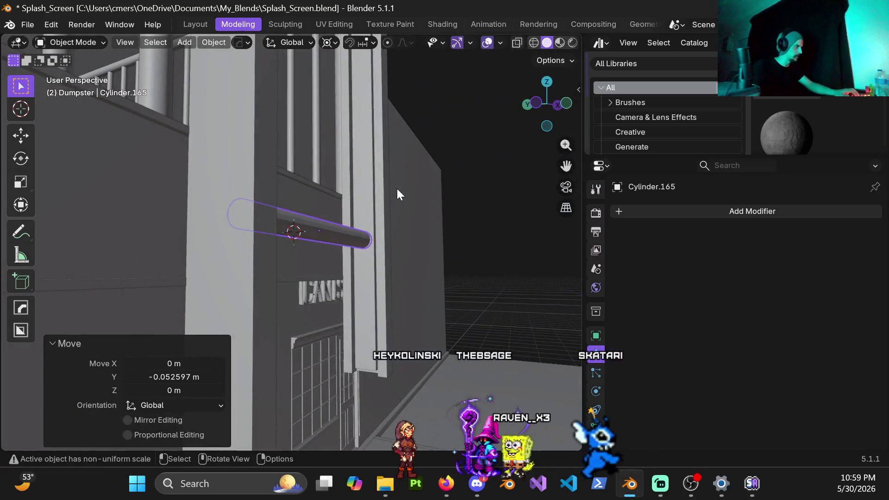
pyautogui.scroll(-3, 371, 208)
pyautogui.scroll(-2, 294, 256)
pyautogui.scroll(2, 294, 255)
pyautogui.scroll(2, 308, 248)
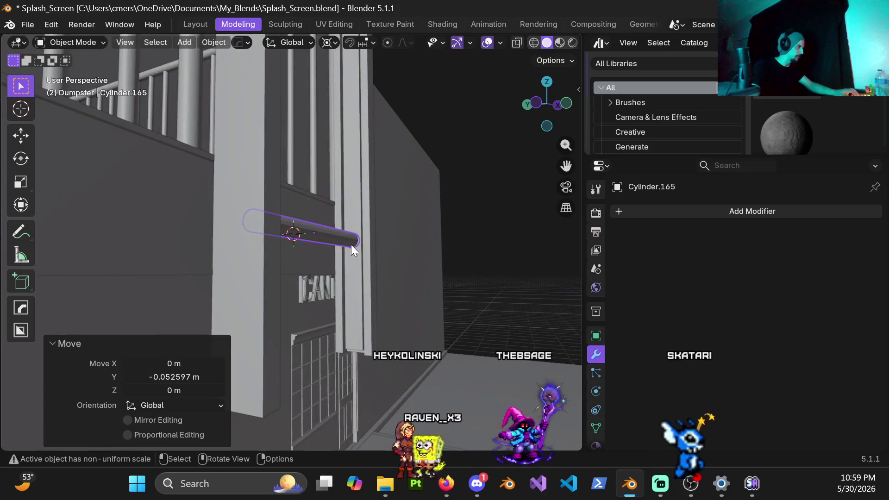
pyautogui.press('g')
pyautogui.press('z')
pyautogui.press('Escape')
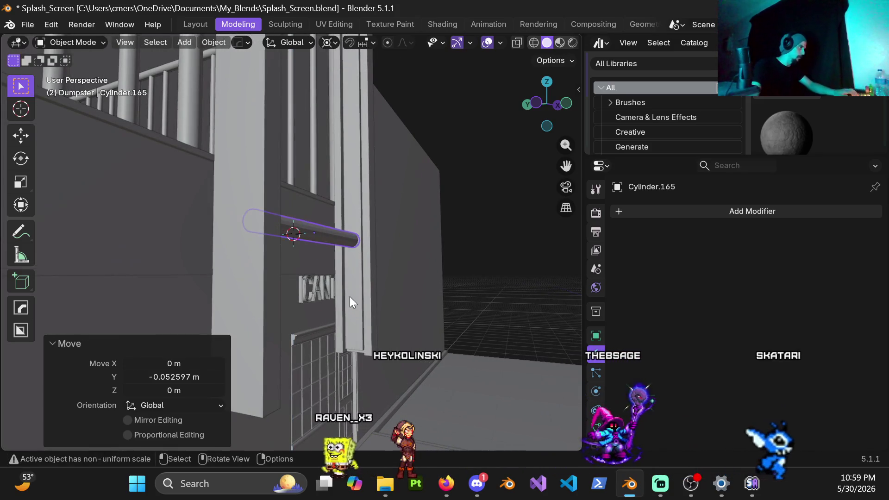
pyautogui.press('KP_1')
pyautogui.press('g')
pyautogui.press('z')
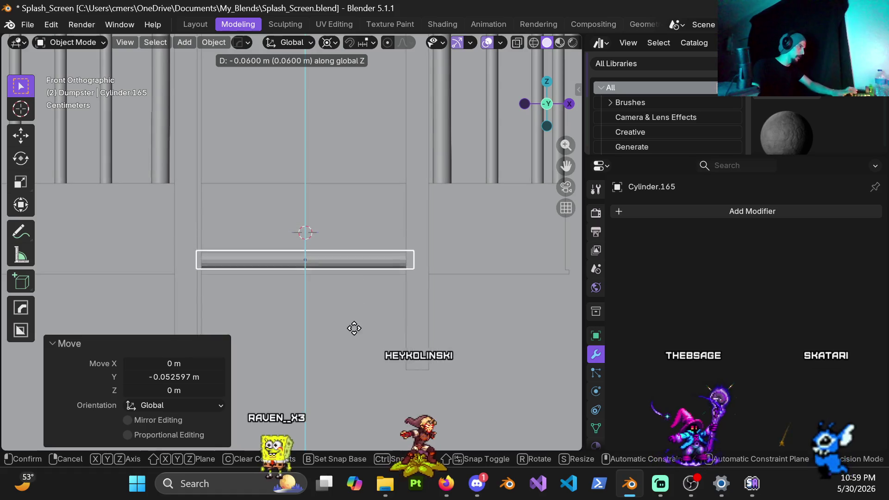
# Drop the rail 0.23 m along Z, then raise it back up 0.07 m.
pyautogui.click(350, 392)
pyautogui.scroll(-4, 347, 341)
pyautogui.scroll(4, 340, 328)
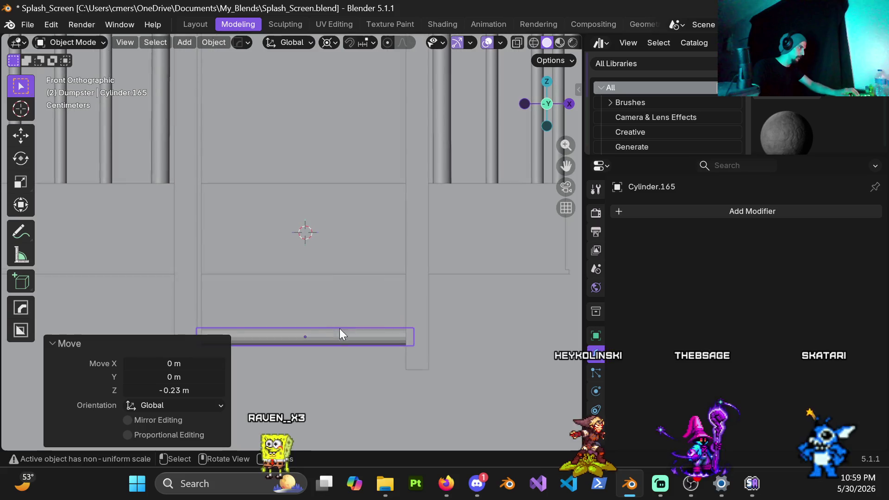
pyautogui.keyDown('shift'); pyautogui.moveTo(339, 328); pyautogui.dragTo(357, 285, button='middle'); pyautogui.keyUp('shift')
pyautogui.press('g')
pyautogui.press('z')
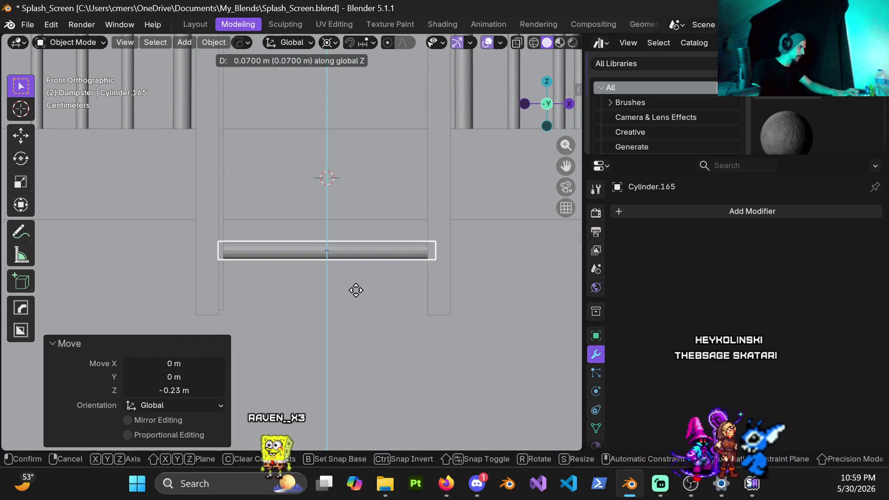
pyautogui.click(356, 290)
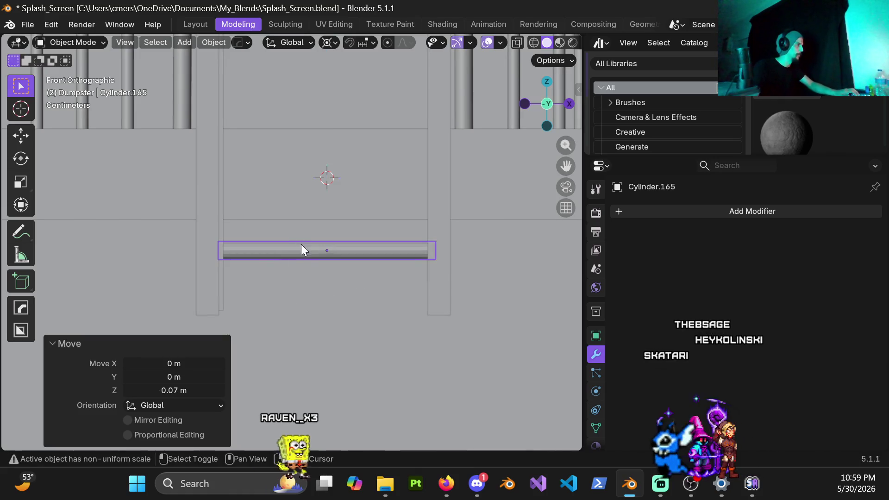
pyautogui.hotkey('ctrl', 'a')
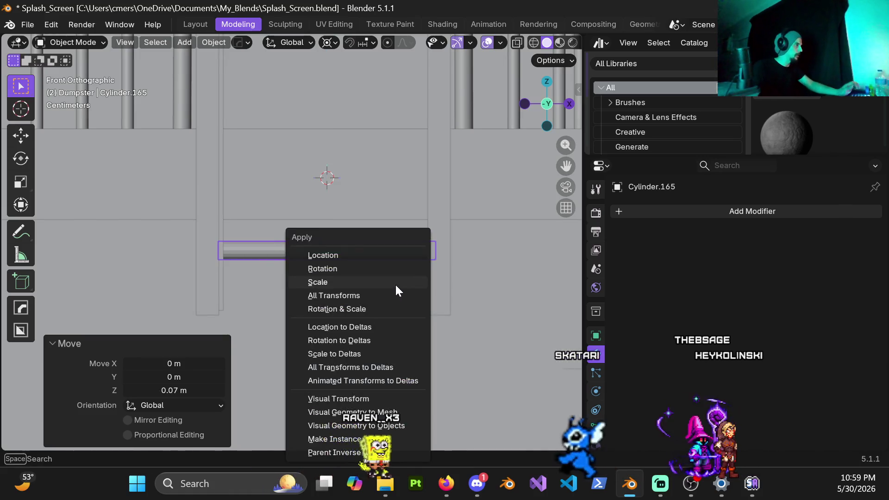
# Apply the cylinder's scale and rotation, browsing the object context menu in between.
pyautogui.click(395, 284)
pyautogui.rightClick(355, 261)
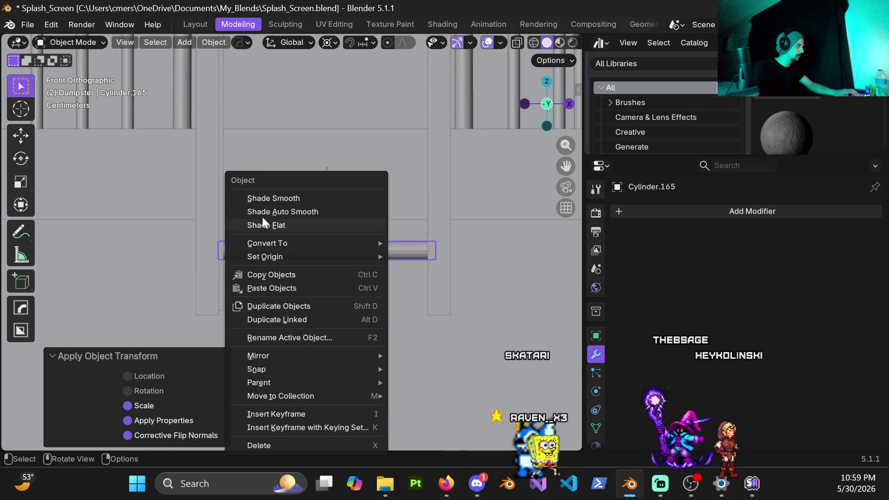
pyautogui.click(177, 238)
pyautogui.rightClick(259, 264)
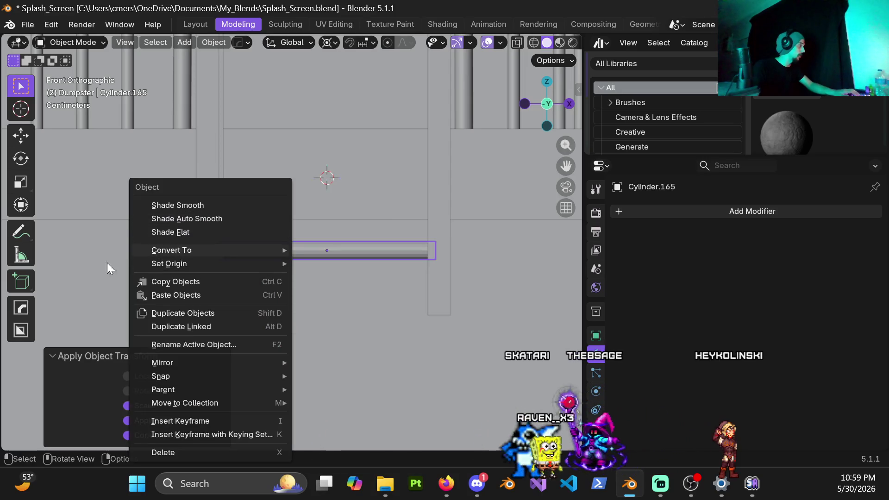
pyautogui.click(91, 240)
pyautogui.hotkey('ctrl', 'a')
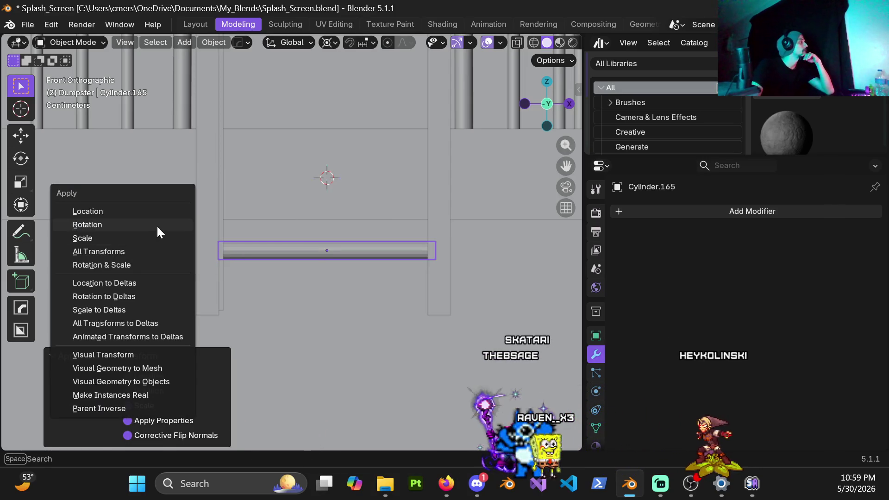
pyautogui.click(156, 225)
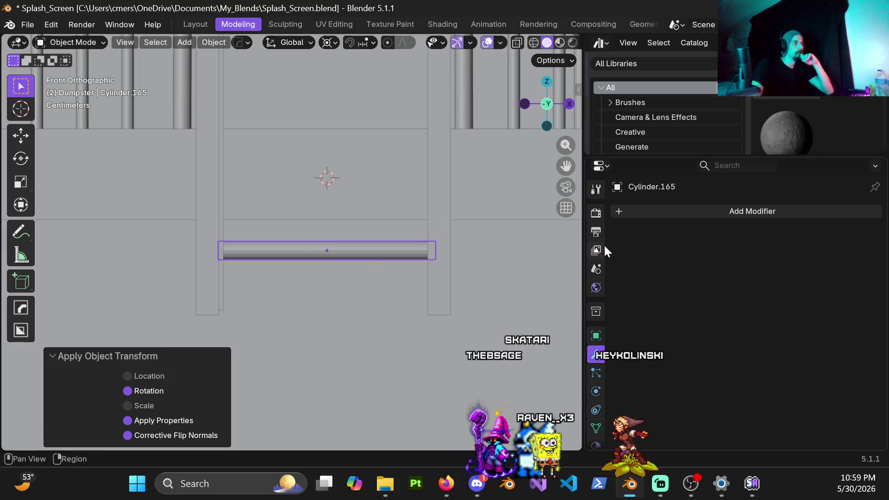
pyautogui.click(615, 212)
pyautogui.moveTo(557, 214)
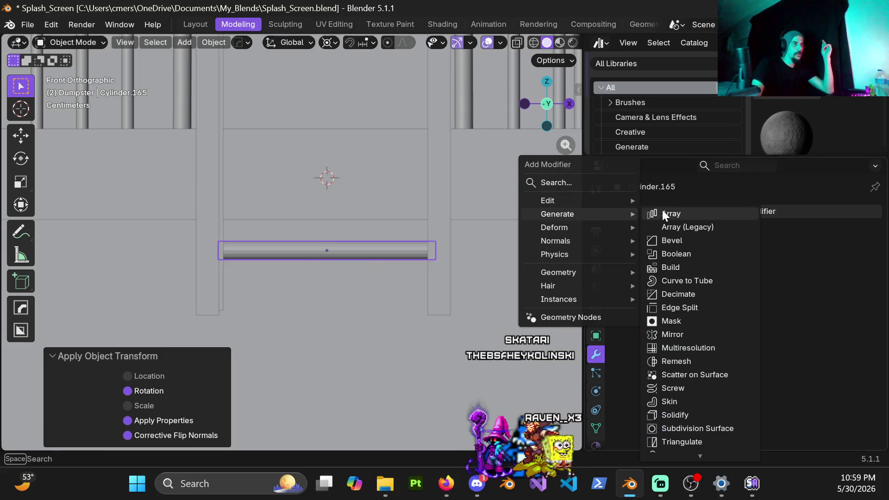
# Add an Array modifier giving three copies at relative X offset 1.0.
pyautogui.click(661, 209)
pyautogui.scroll(-2, 470, 249)
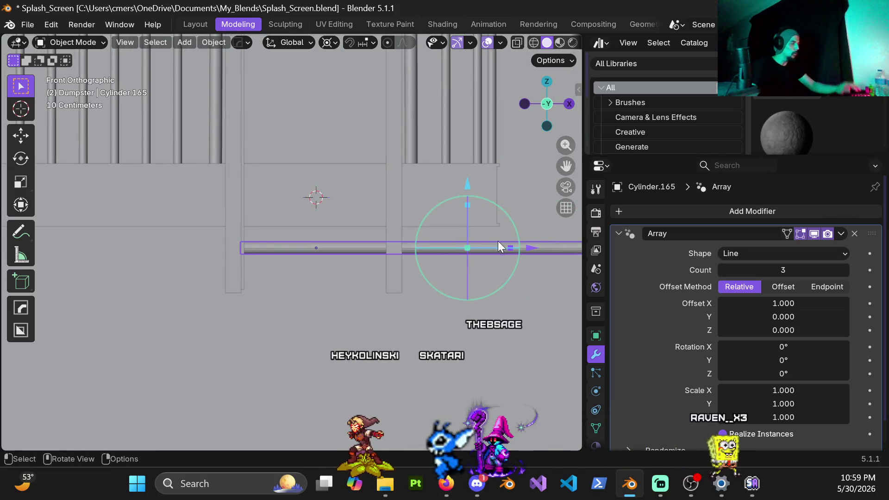
pyautogui.scroll(-2, 764, 317)
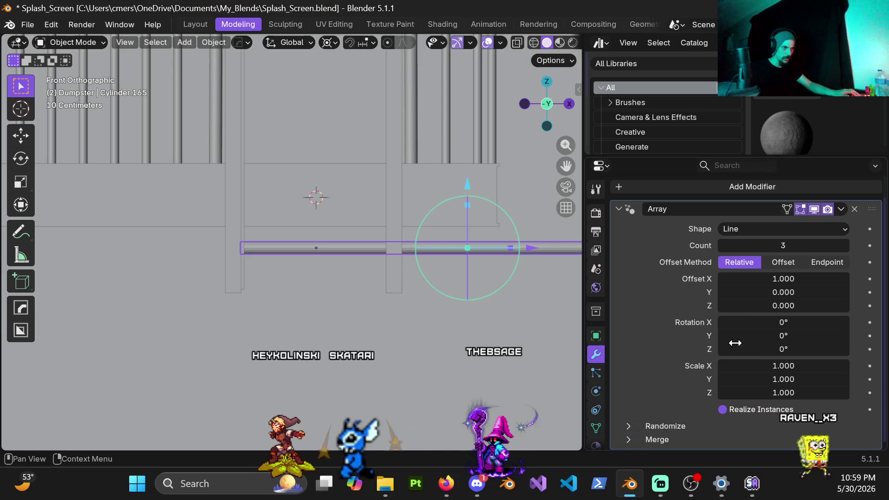
pyautogui.moveTo(530, 264)
pyautogui.keyDown('shift'); pyautogui.mouseDown(button='middle')
pyautogui.moveTo(476, 263)
pyautogui.moveTo(444, 276)
pyautogui.mouseUp(button='middle'); pyautogui.keyUp('shift')
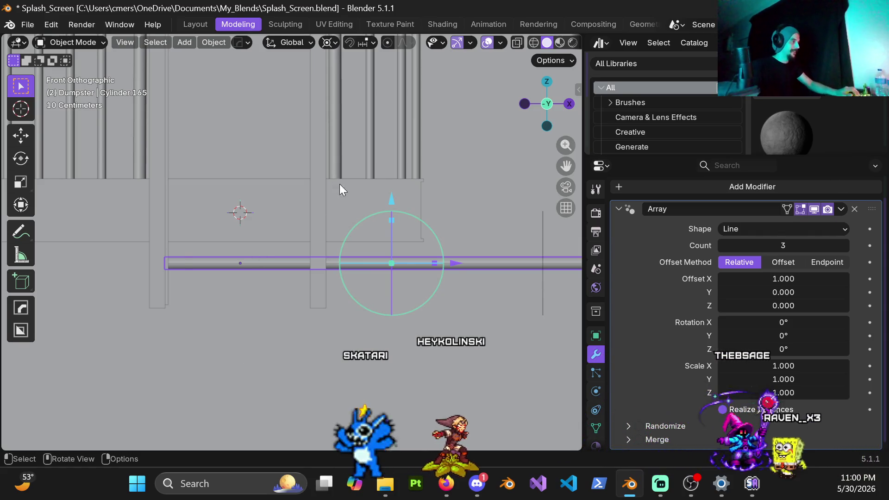
pyautogui.scroll(-1, 410, 173)
pyautogui.scroll(-1, 464, 305)
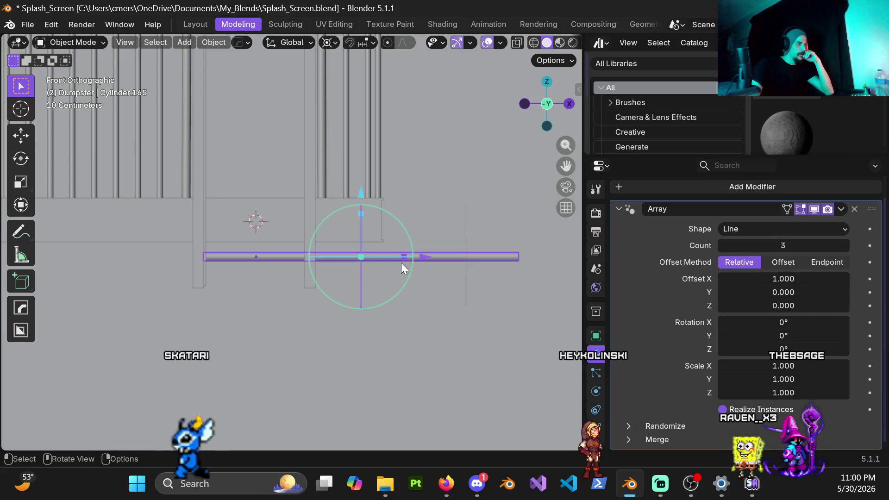
# Switch the Array shape to Curve with no curve assigned and view the result around the alley.
pyautogui.click(807, 229)
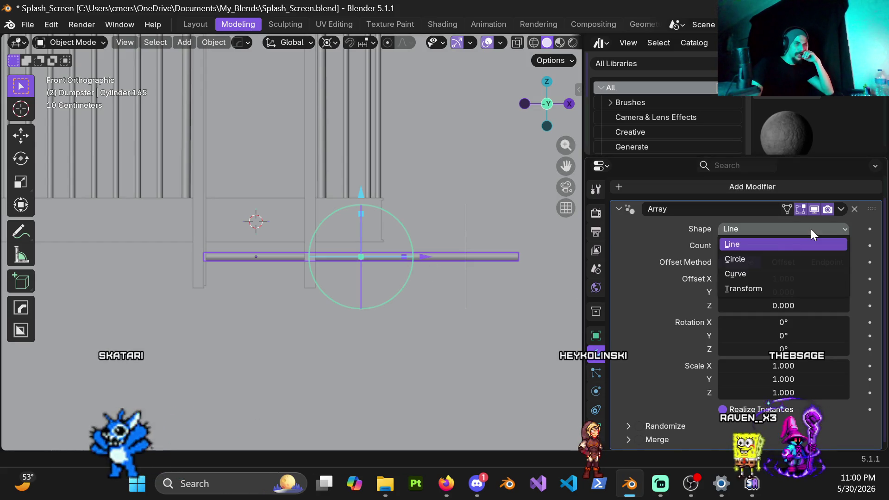
pyautogui.click(805, 274)
pyautogui.scroll(-3, 339, 233)
pyautogui.moveTo(338, 233)
pyautogui.mouseDown(button='middle')
pyautogui.moveTo(325, 282)
pyautogui.moveTo(401, 326)
pyautogui.moveTo(404, 253)
pyautogui.moveTo(398, 266)
pyautogui.moveTo(384, 256)
pyautogui.moveTo(356, 206)
pyautogui.mouseUp(button='middle')
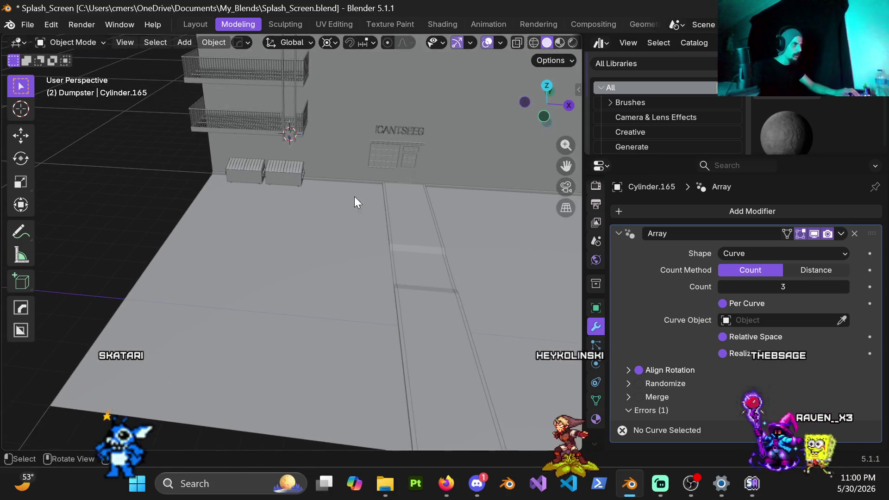
pyautogui.scroll(5, 312, 124)
pyautogui.moveTo(335, 243)
pyautogui.keyDown('shift'); pyautogui.mouseDown(button='middle')
pyautogui.moveTo(361, 116)
pyautogui.moveTo(324, 294)
pyautogui.moveTo(316, 272)
pyautogui.moveTo(364, 205)
pyautogui.moveTo(683, 300)
pyautogui.mouseUp(button='middle'); pyautogui.keyUp('shift')
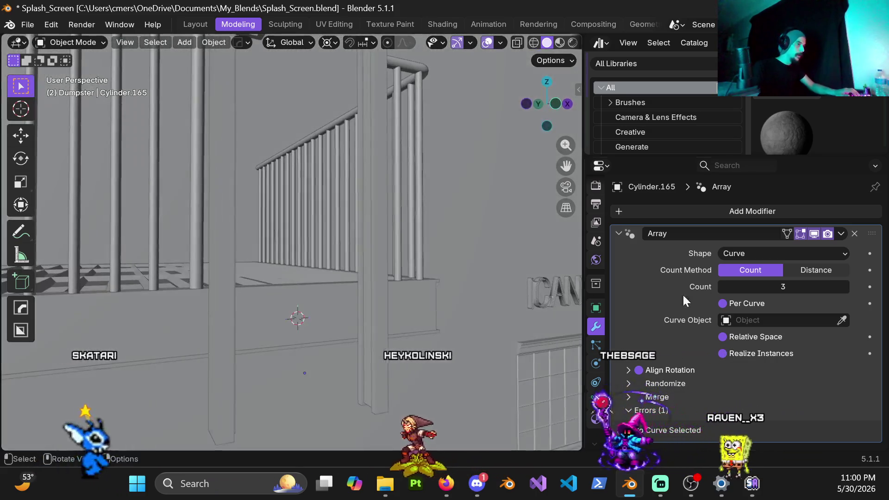
pyautogui.click(789, 256)
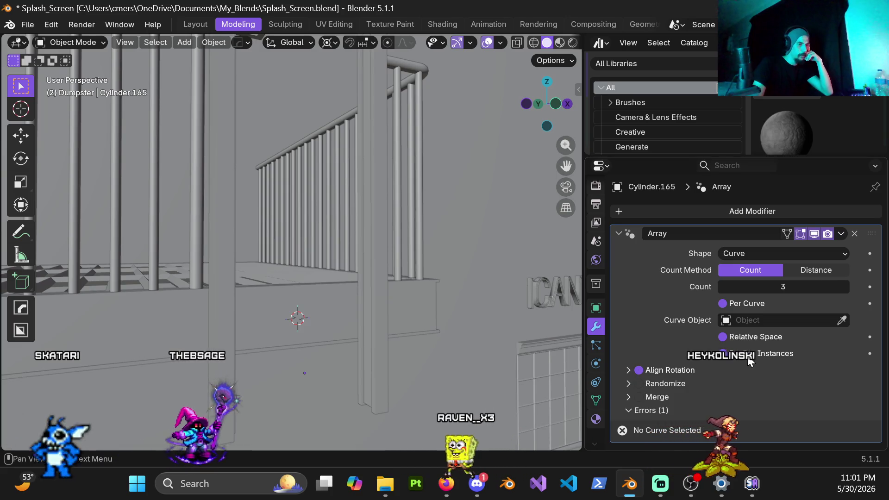
# Return the Array shape to Line and view the row of three cylinders level.
pyautogui.click(834, 251)
pyautogui.click(761, 268)
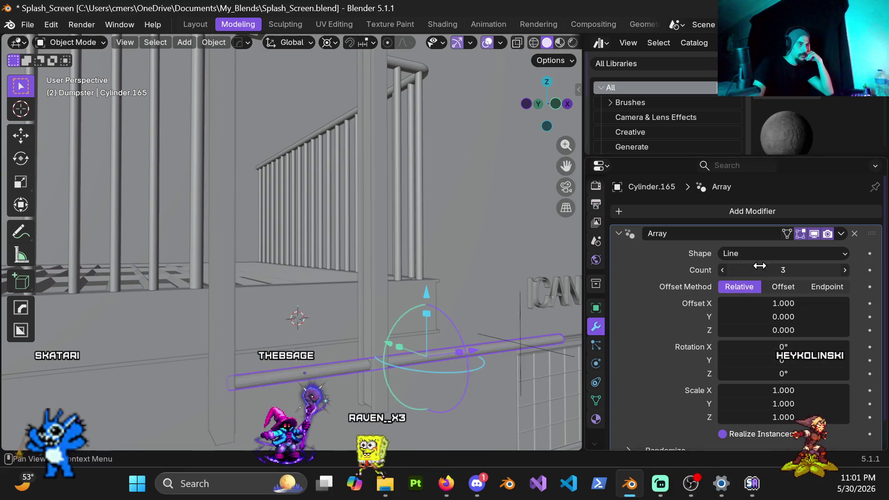
pyautogui.moveTo(472, 344); pyautogui.dragTo(396, 351, button='middle')
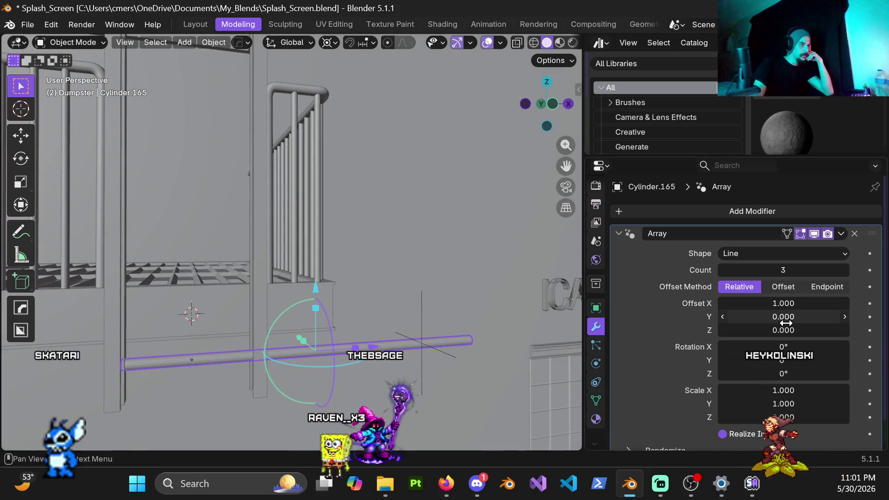
pyautogui.scroll(-1, 785, 323)
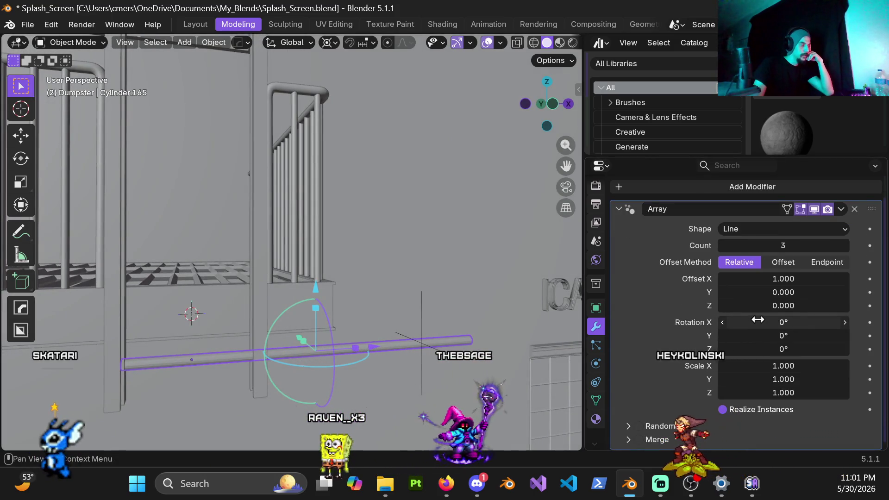
pyautogui.moveTo(329, 297); pyautogui.dragTo(416, 231, button='middle')
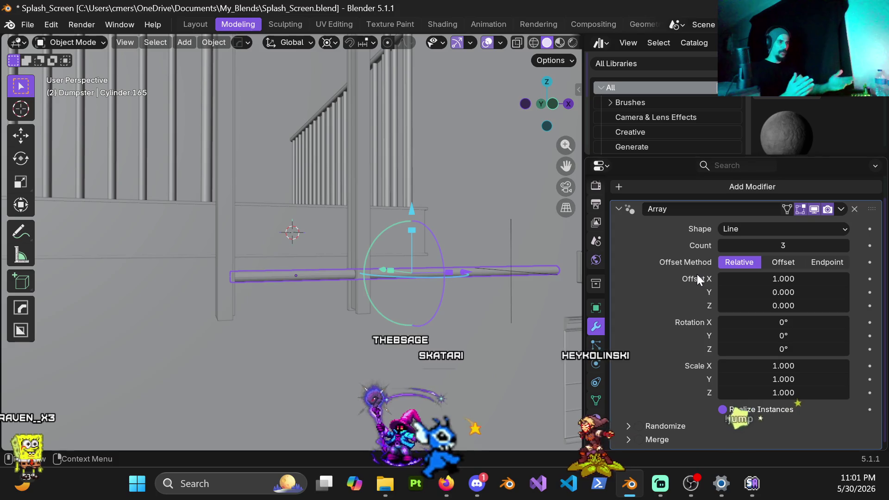
# Try Offset and Endpoint spacing and peek at the Randomize and Merge subpanels.
pyautogui.click(785, 263)
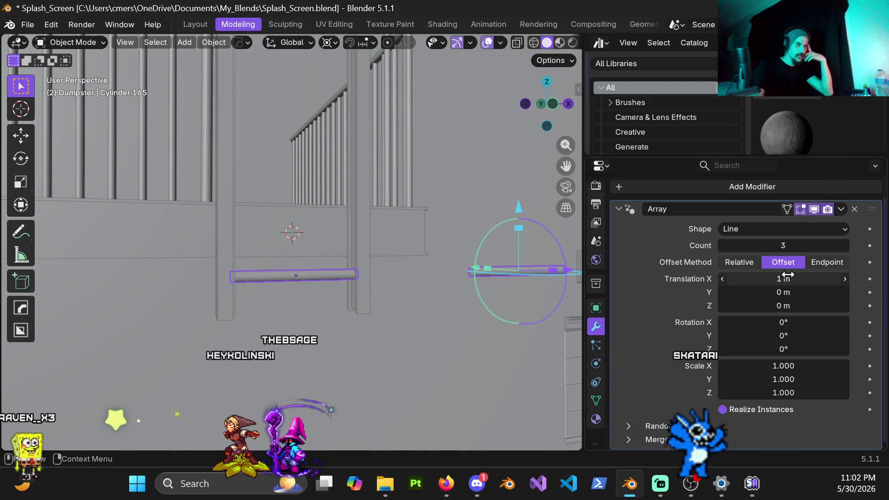
pyautogui.click(815, 261)
pyautogui.click(787, 259)
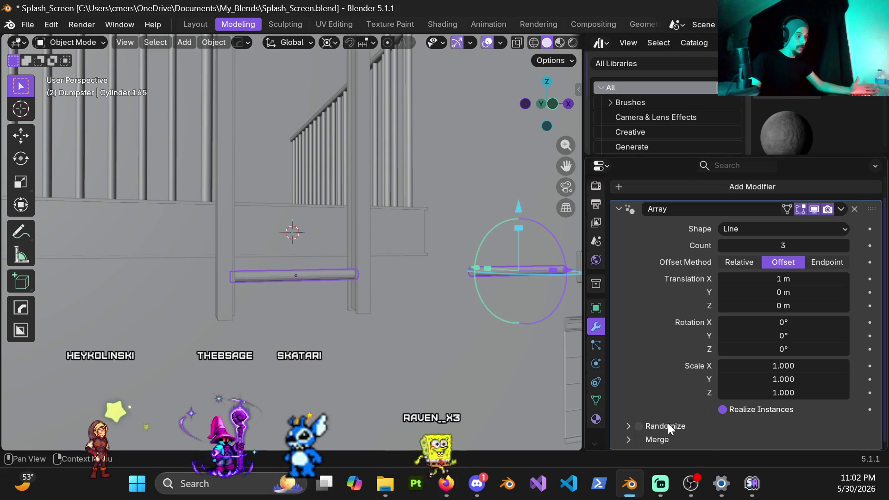
pyautogui.click(626, 428)
pyautogui.scroll(-4, 675, 367)
pyautogui.scroll(-3, 675, 361)
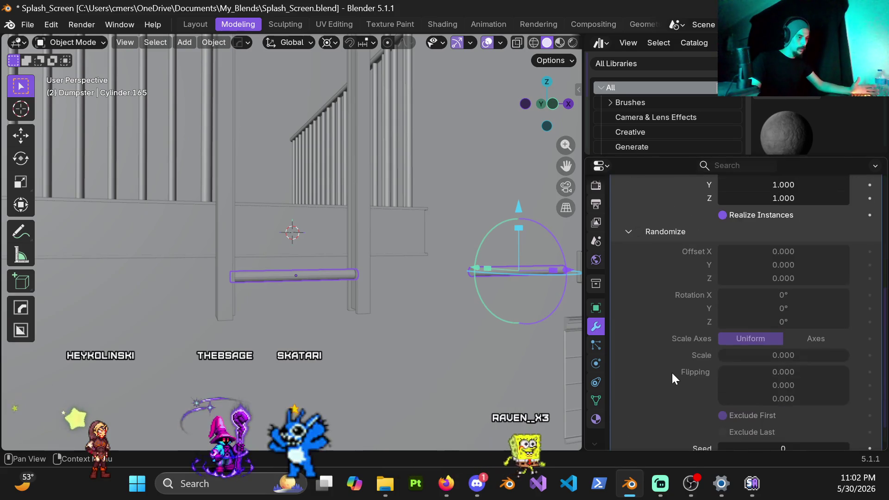
pyautogui.scroll(-1, 669, 368)
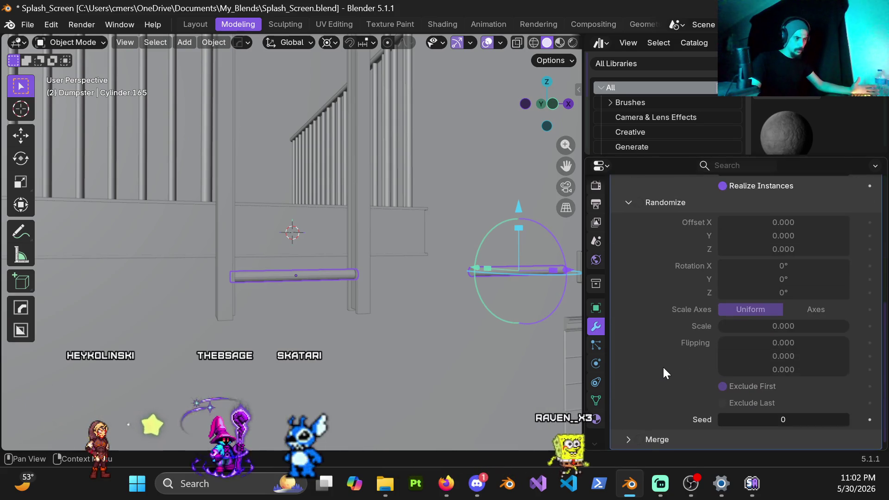
pyautogui.click(628, 439)
pyautogui.click(622, 421)
pyautogui.scroll(4, 654, 352)
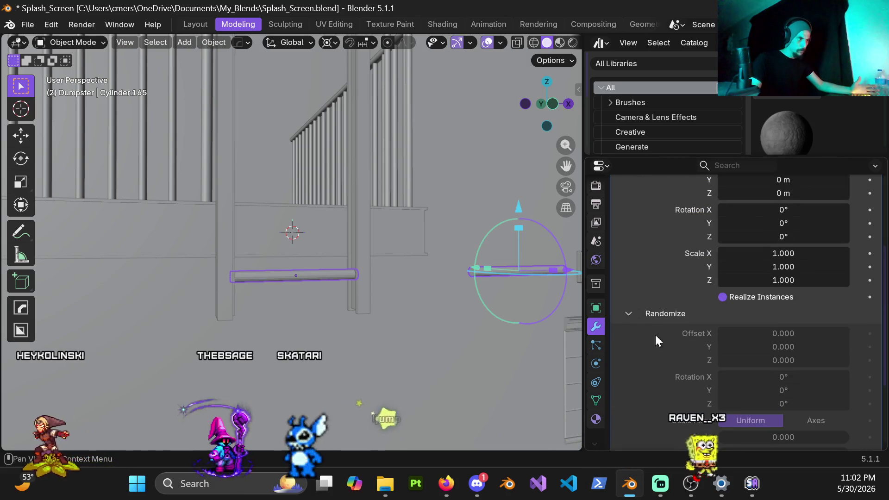
pyautogui.click(634, 313)
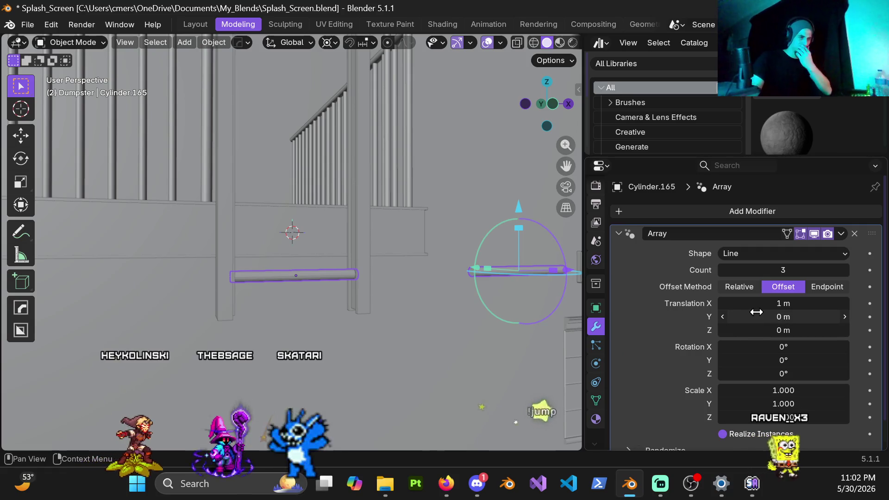
# Cycle Relative and Endpoint methods, settling on Offset spacing 1 m along X.
pyautogui.click(736, 288)
pyautogui.click(779, 286)
pyautogui.click(815, 286)
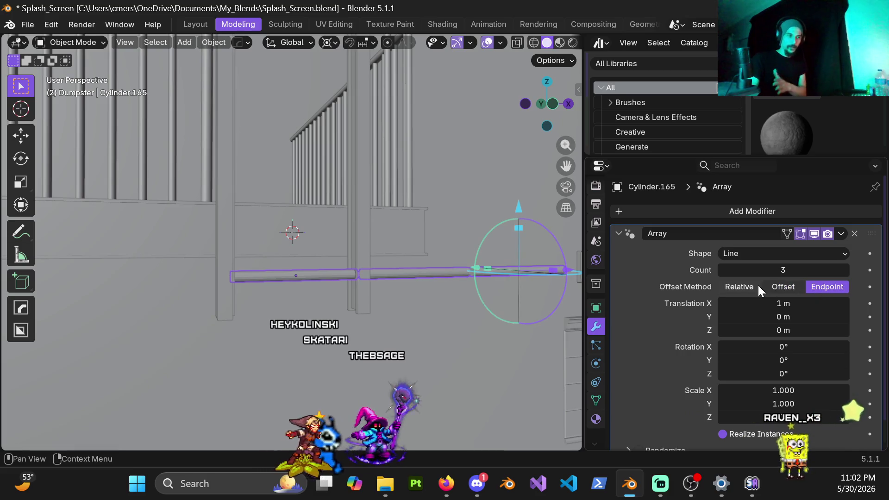
pyautogui.click(742, 289)
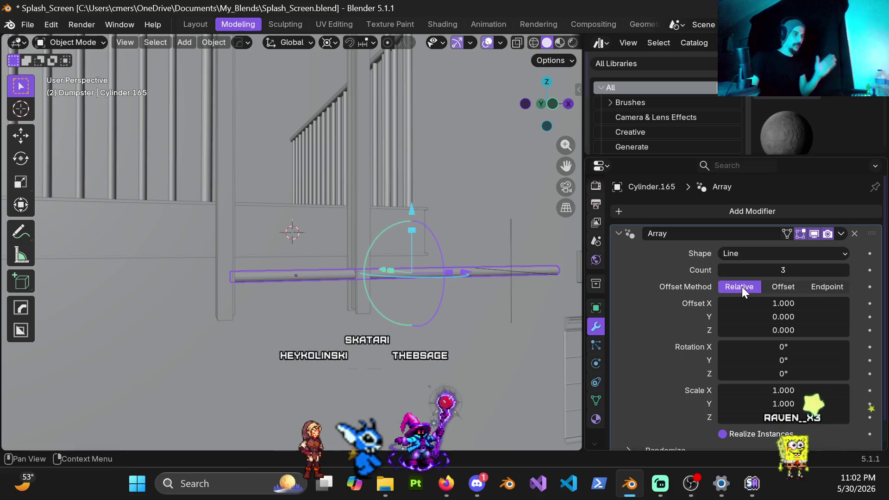
pyautogui.click(785, 286)
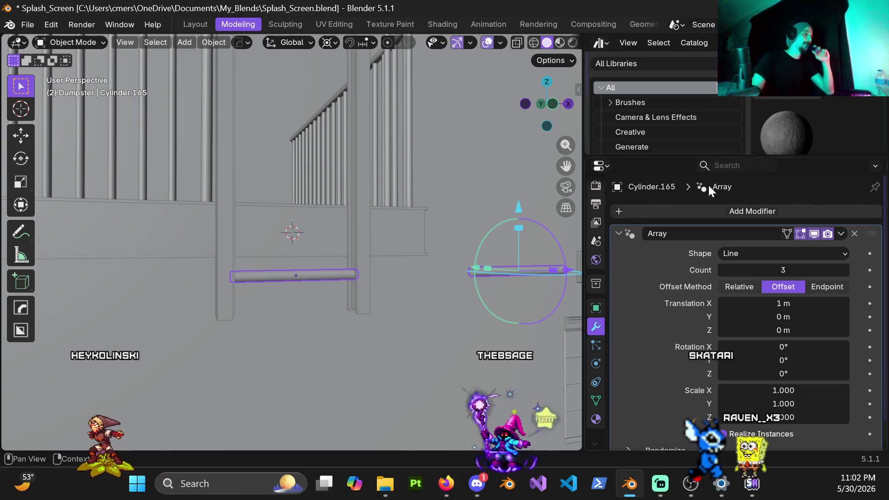
pyautogui.moveTo(440, 274); pyautogui.dragTo(276, 209, button='middle')
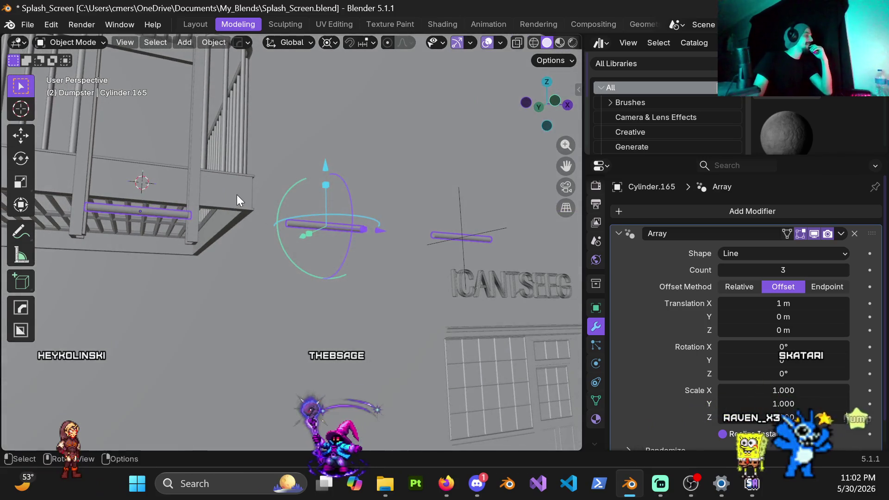
pyautogui.keyDown('shift'); pyautogui.moveTo(247, 209); pyautogui.dragTo(367, 235, button='middle'); pyautogui.keyUp('shift')
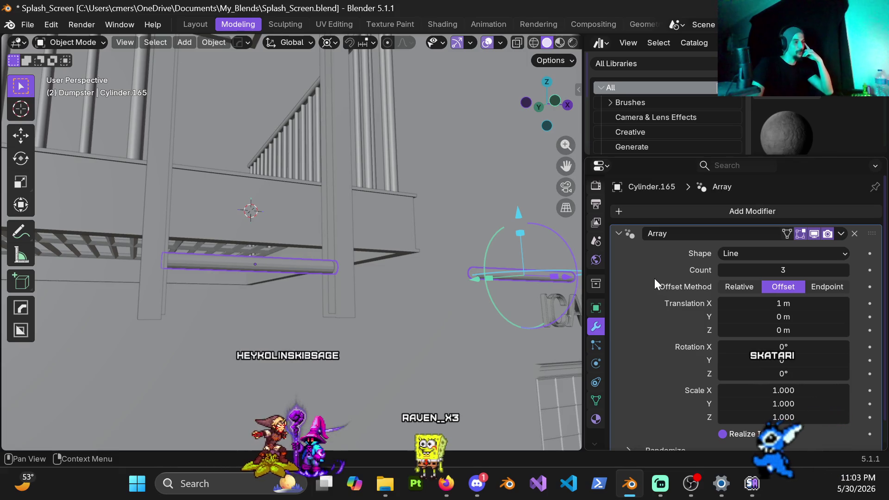
pyautogui.moveTo(331, 213)
pyautogui.mouseDown(button='middle')
pyautogui.moveTo(319, 225)
pyautogui.moveTo(326, 242)
pyautogui.mouseUp(button='middle')
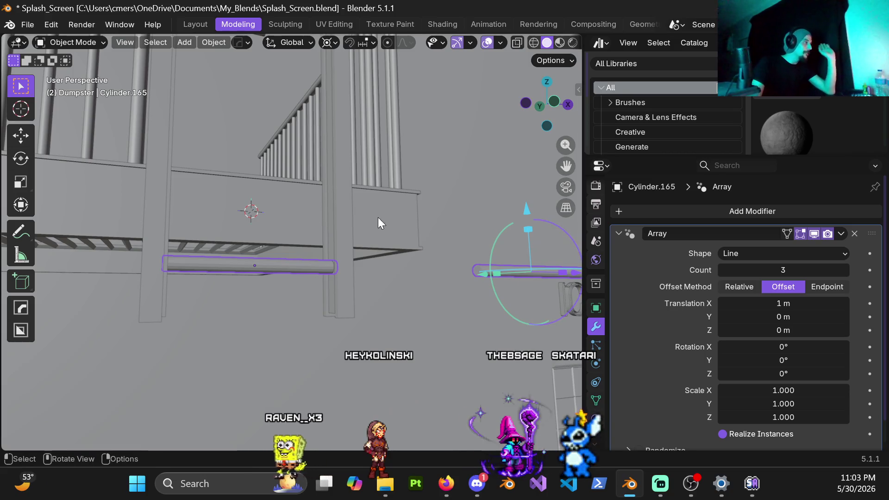
pyautogui.scroll(-1, 349, 248)
pyautogui.scroll(-1, 347, 235)
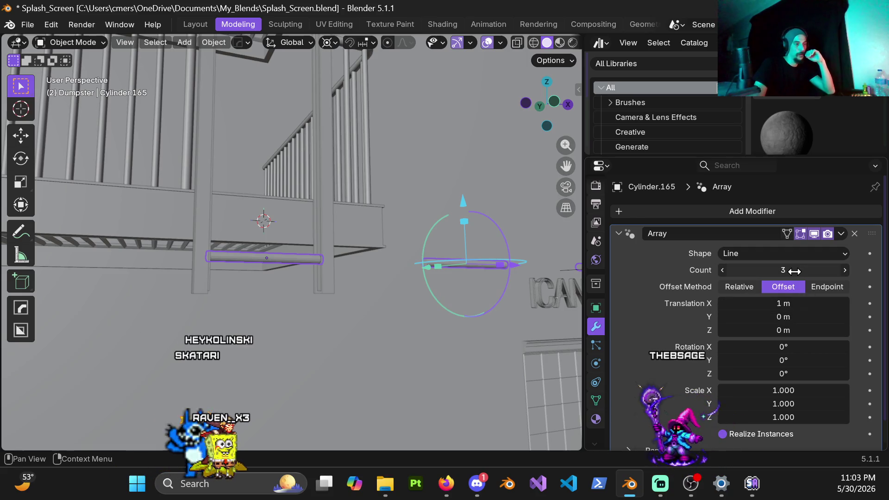
pyautogui.doubleClick(784, 303)
pyautogui.write('0')
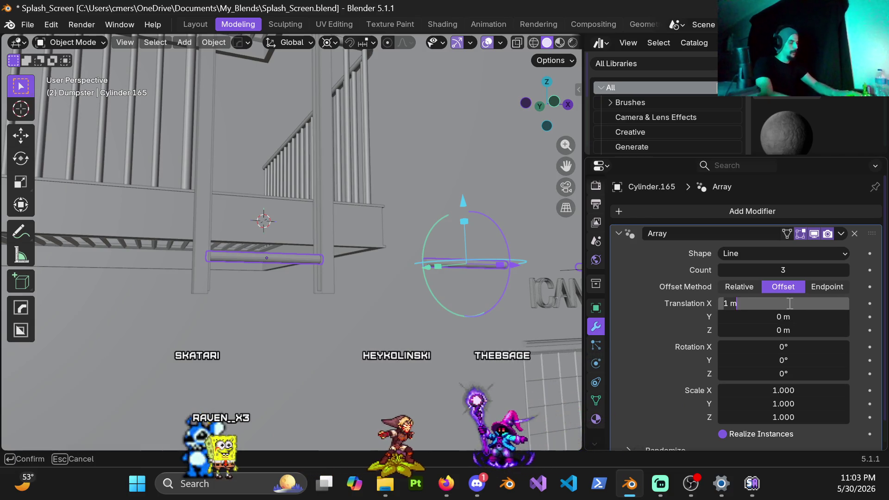
# Zero the array's X offset and give it a small vertical Z spacing instead.
pyautogui.press('Return')
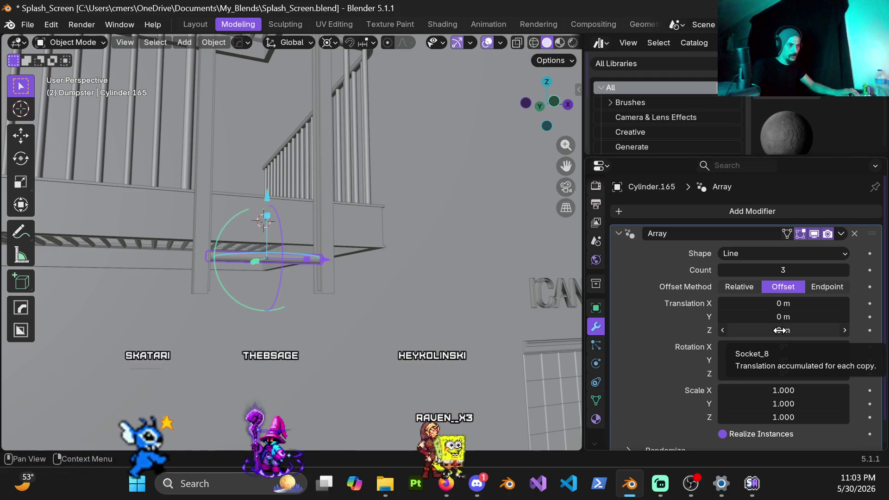
pyautogui.doubleClick(780, 330)
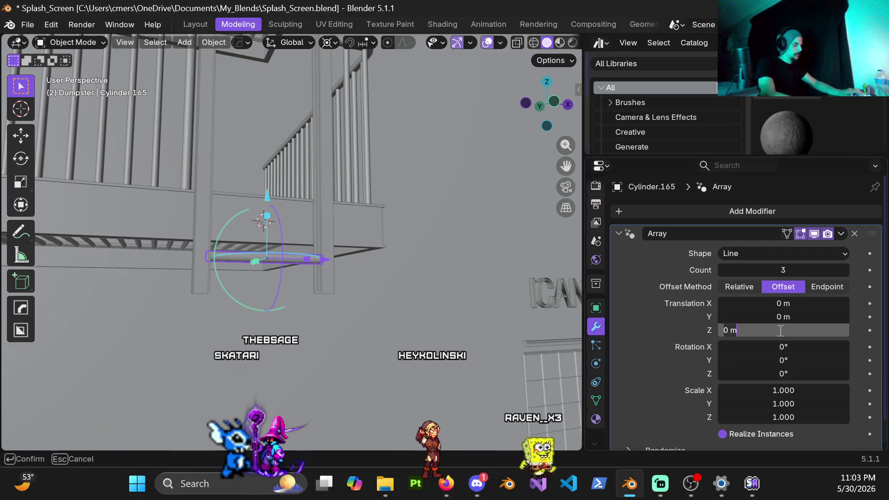
pyautogui.write('1')
pyautogui.press('Return')
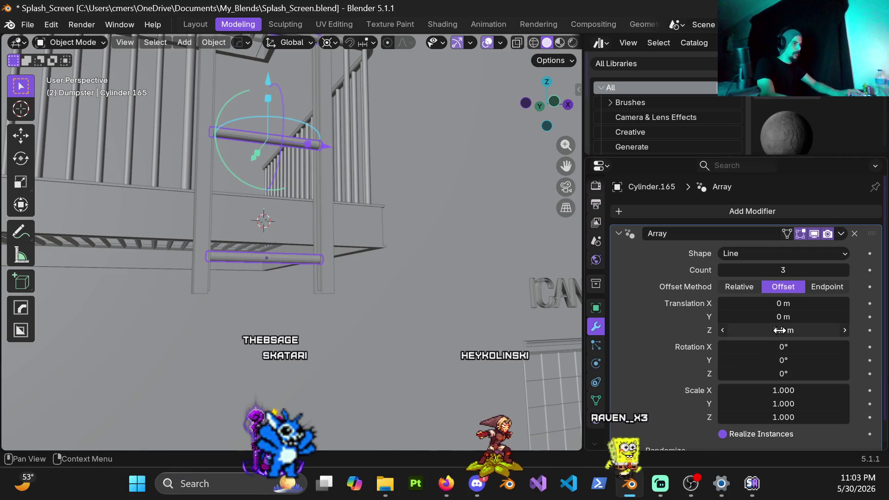
pyautogui.doubleClick(780, 330)
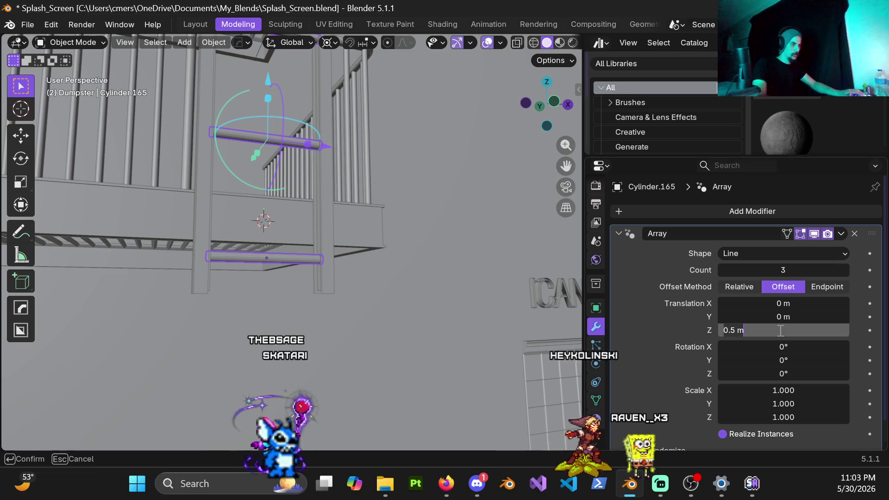
pyautogui.press('BackSpace')
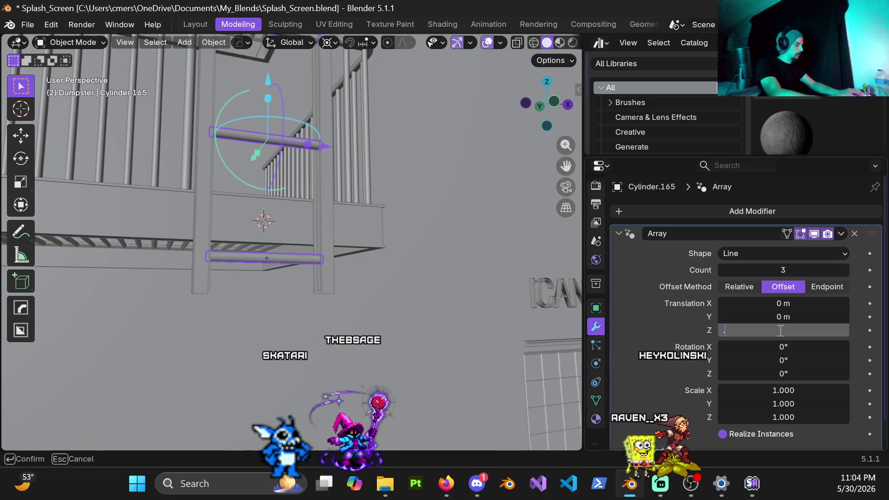
pyautogui.write('0.2')
pyautogui.press('Return')
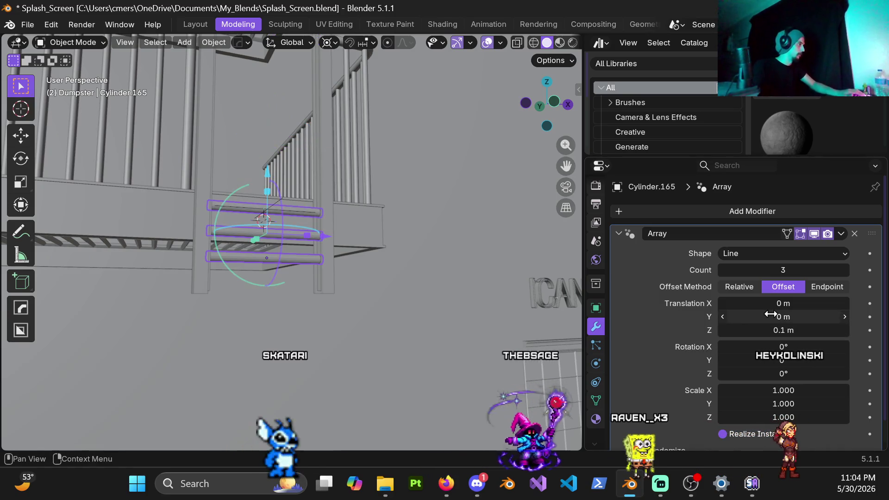
# Reduce the array to 2 copies stacked 0.25 m apart along Z.
pyautogui.click(723, 270)
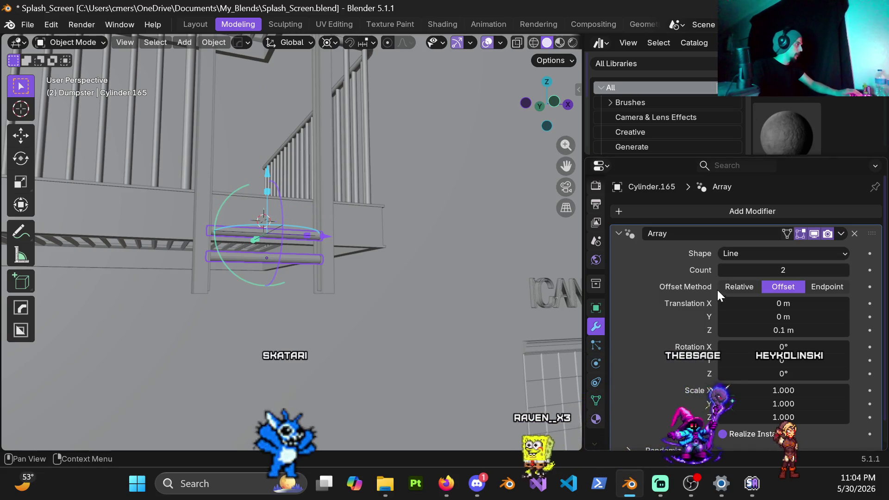
pyautogui.click(788, 330)
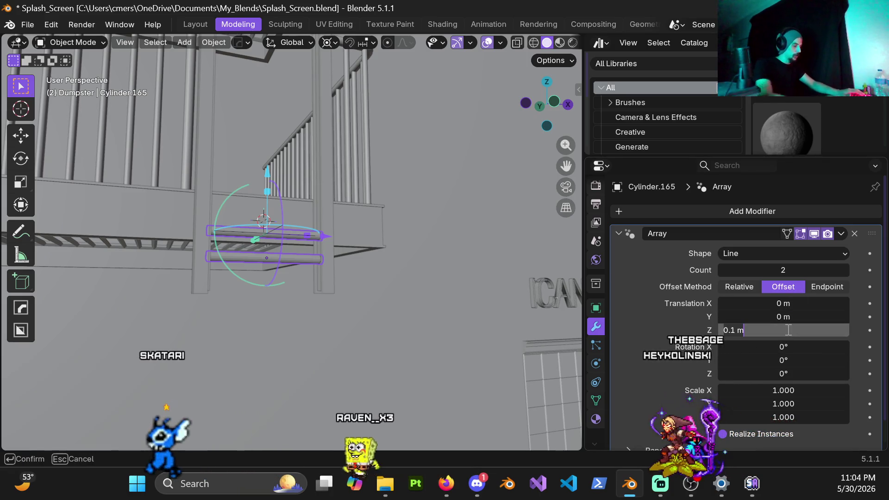
pyautogui.write('0.2')
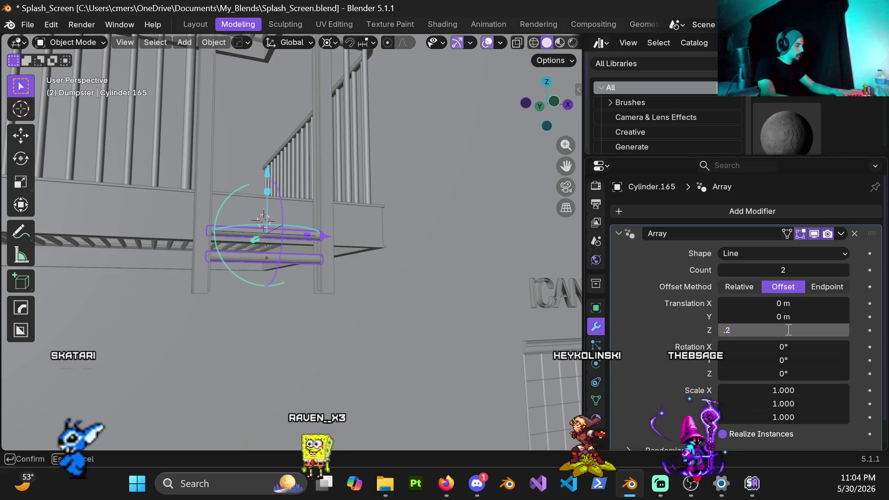
pyautogui.press('Return')
pyautogui.moveTo(468, 225)
pyautogui.mouseDown(button='middle')
pyautogui.moveTo(277, 284)
pyautogui.moveTo(303, 254)
pyautogui.moveTo(717, 304)
pyautogui.mouseUp(button='middle')
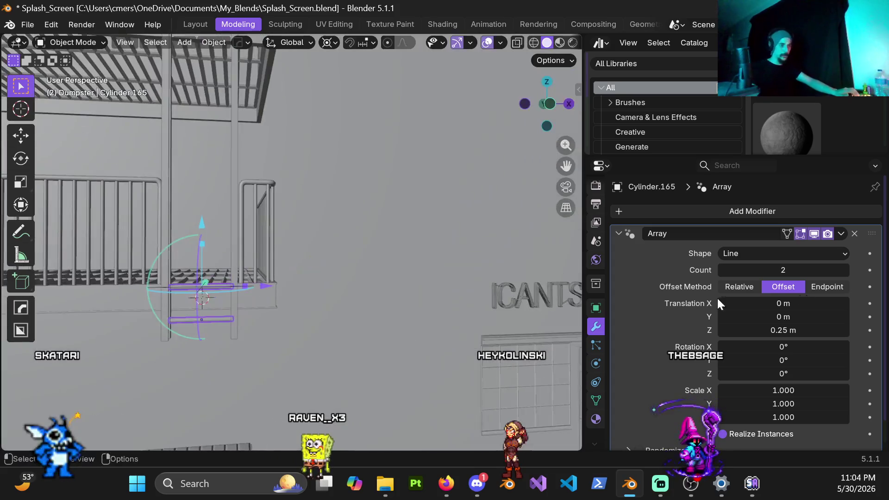
# Raise the array count to 17 rungs so the ladder climbs past both balconies.
pyautogui.moveTo(837, 272); pyautogui.dragTo(868, 273)
pyautogui.click(846, 269)
pyautogui.click(846, 269)
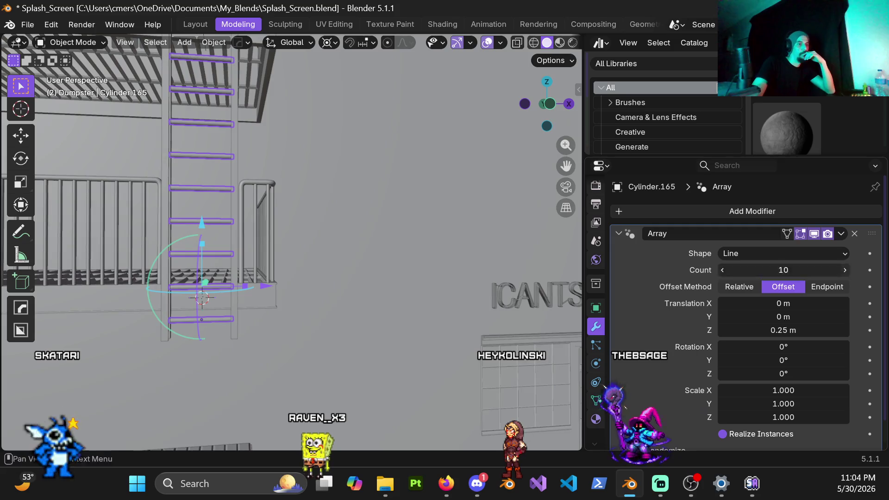
pyautogui.click(845, 271)
pyautogui.click(845, 271)
pyautogui.click(845, 270)
pyautogui.write('17')
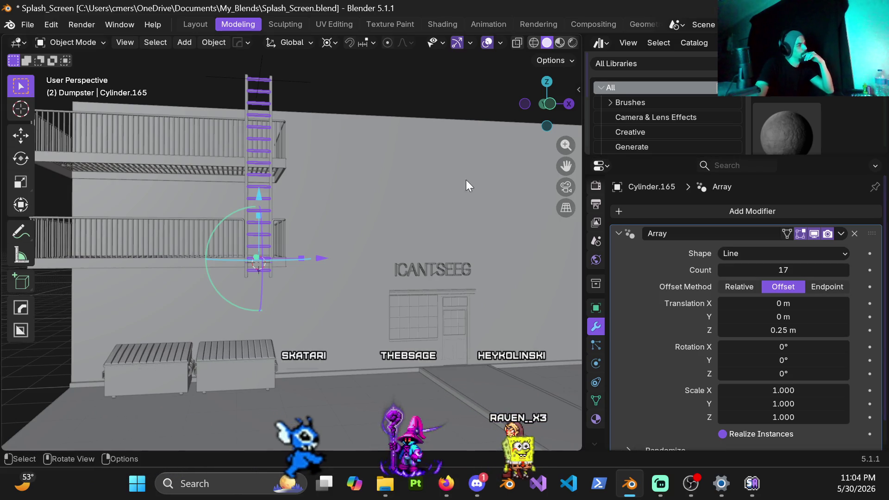
pyautogui.scroll(5, 385, 210)
pyautogui.moveTo(263, 160); pyautogui.dragTo(315, 331, button='middle')
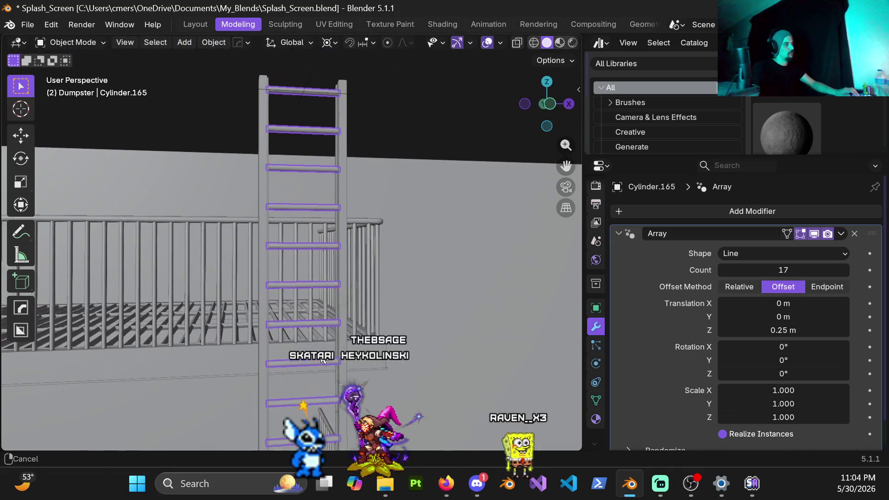
pyautogui.moveTo(315, 331); pyautogui.dragTo(309, 270, button='middle')
pyautogui.scroll(-2, 309, 264)
pyautogui.scroll(-2, 336, 280)
pyautogui.scroll(-2, 305, 245)
pyautogui.scroll(-2, 263, 269)
pyautogui.scroll(3, 202, 253)
pyautogui.scroll(1, 238, 268)
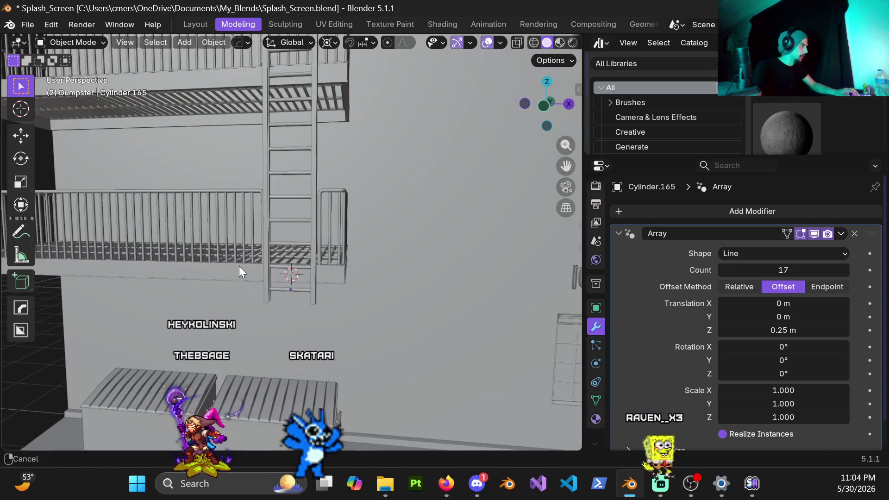
pyautogui.scroll(3, 247, 256)
pyautogui.scroll(1, 364, 255)
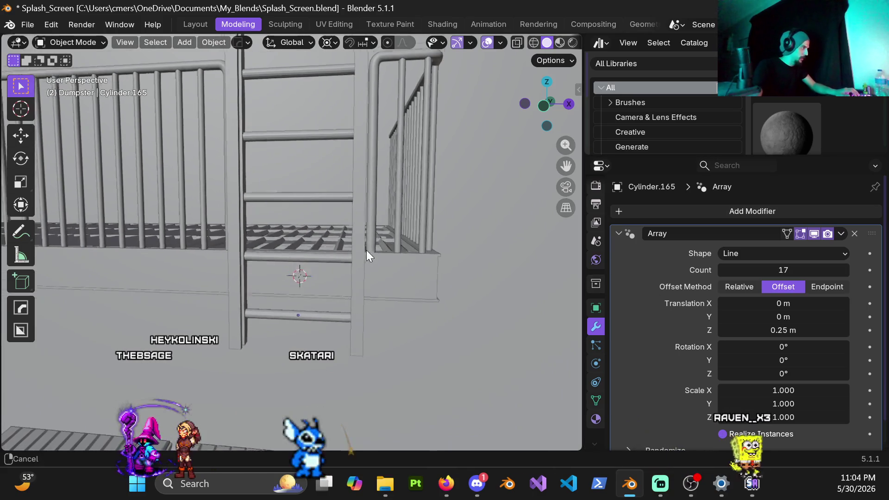
pyautogui.scroll(2, 337, 269)
pyautogui.click(326, 348)
pyautogui.rightClick(326, 347)
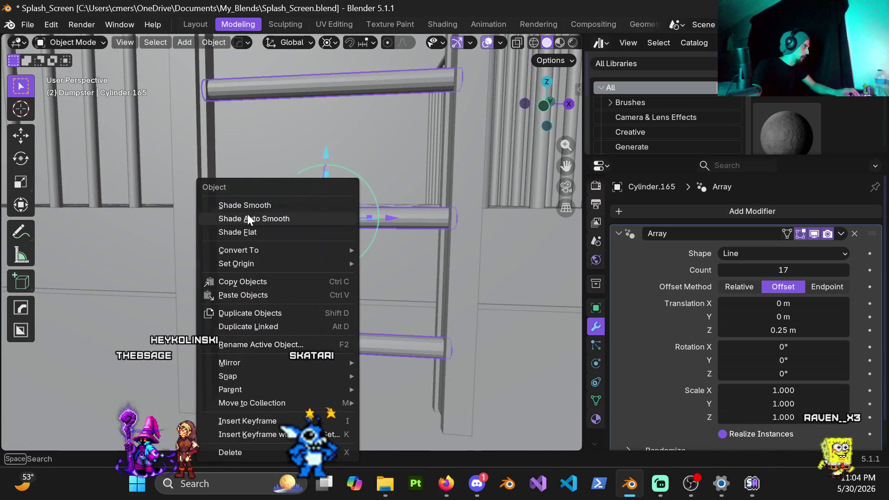
pyautogui.click(249, 219)
pyautogui.scroll(-3, 205, 292)
pyautogui.scroll(-5, 196, 289)
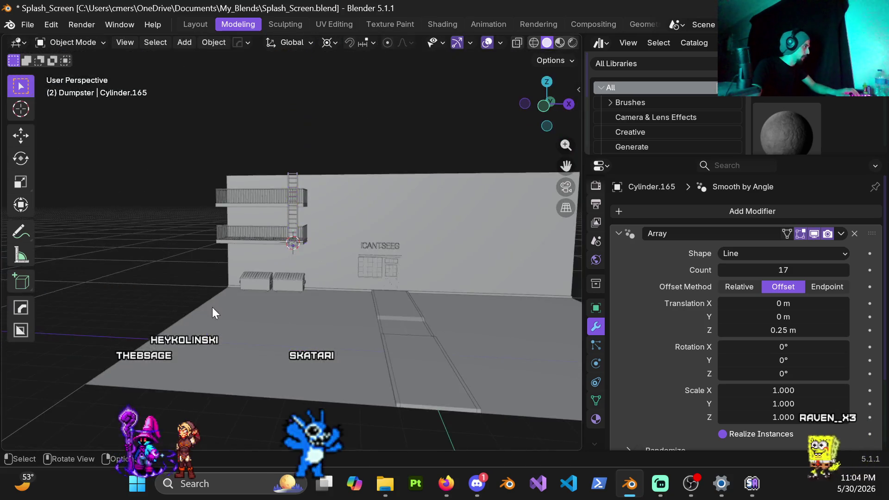
pyautogui.scroll(10, 236, 291)
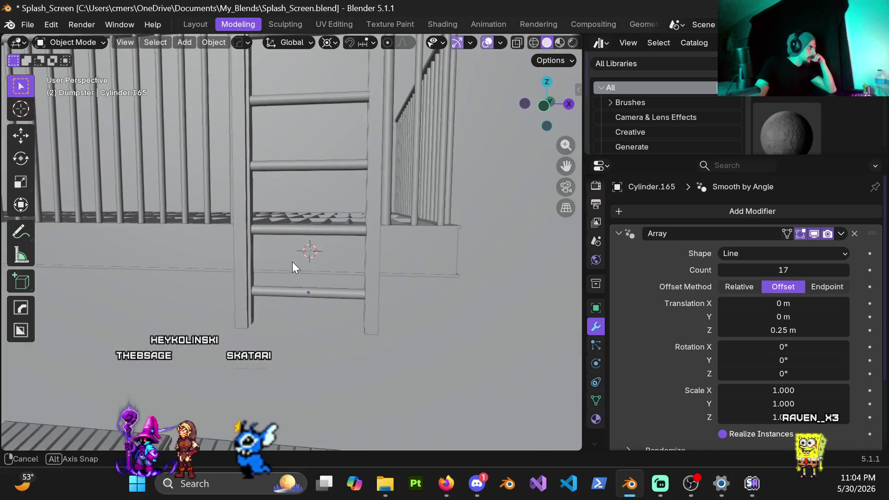
pyautogui.moveTo(290, 262); pyautogui.dragTo(371, 252, button='middle')
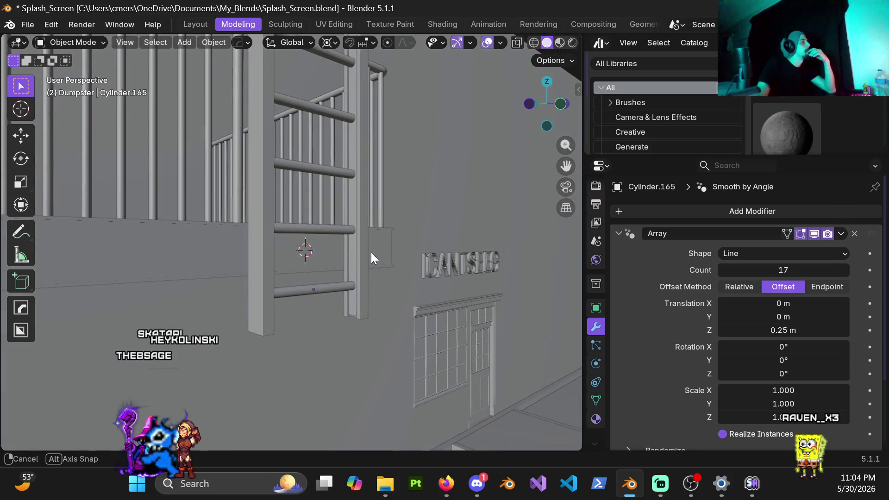
pyautogui.moveTo(370, 251)
pyautogui.mouseDown(button='middle')
pyautogui.moveTo(282, 232)
pyautogui.moveTo(267, 247)
pyautogui.moveTo(299, 266)
pyautogui.moveTo(365, 247)
pyautogui.mouseUp(button='middle')
pyautogui.click(329, 263)
pyautogui.scroll(5, 329, 263)
pyautogui.moveTo(384, 283)
pyautogui.mouseDown(button='middle')
pyautogui.moveTo(413, 268)
pyautogui.moveTo(379, 264)
pyautogui.moveTo(393, 223)
pyautogui.moveTo(395, 231)
pyautogui.moveTo(408, 212)
pyautogui.moveTo(452, 187)
pyautogui.moveTo(445, 197)
pyautogui.moveTo(331, 203)
pyautogui.moveTo(313, 175)
pyautogui.moveTo(238, 181)
pyautogui.moveTo(212, 172)
pyautogui.moveTo(340, 172)
pyautogui.moveTo(287, 170)
pyautogui.moveTo(272, 142)
pyautogui.moveTo(341, 130)
pyautogui.moveTo(358, 139)
pyautogui.mouseUp(button='middle')
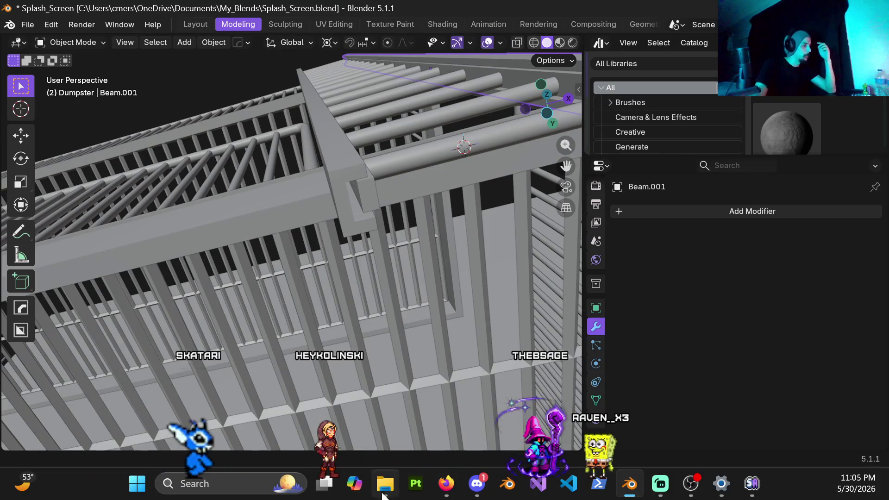
pyautogui.click(447, 486)
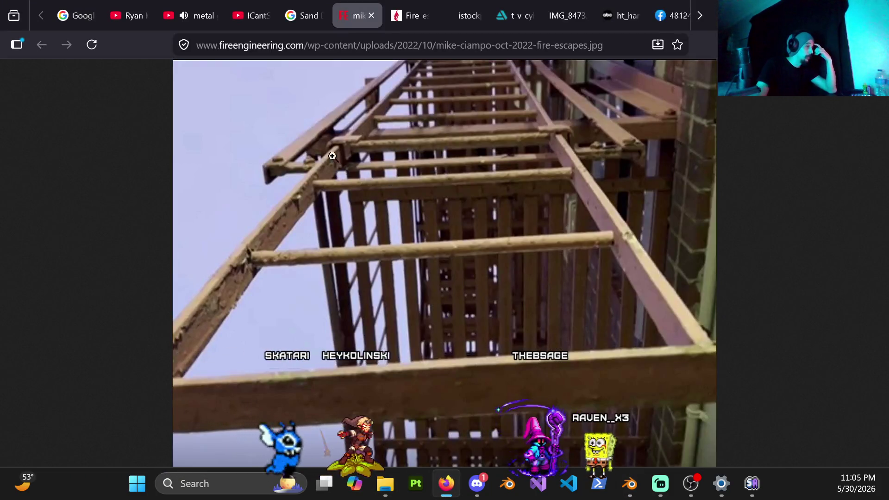
# Close the drop-down ladder tab and step through the reference tabs to the green NYC fire-escape photo.
pyautogui.click(410, 21)
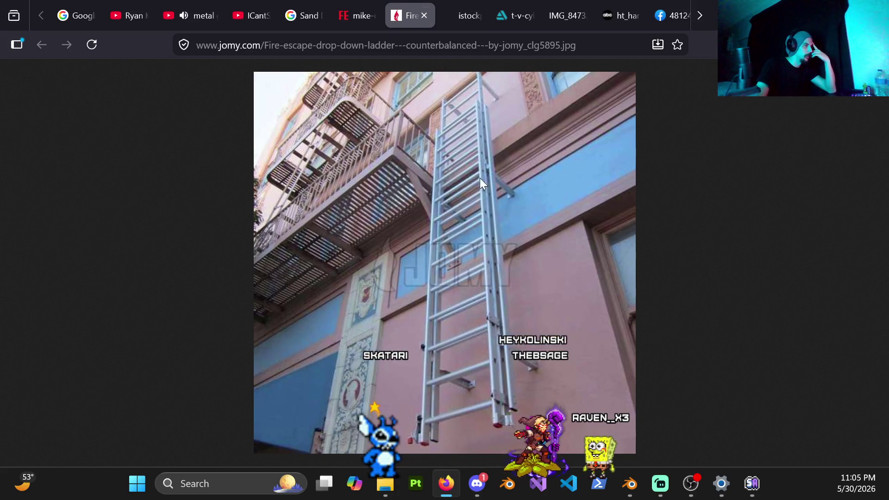
pyautogui.click(424, 16)
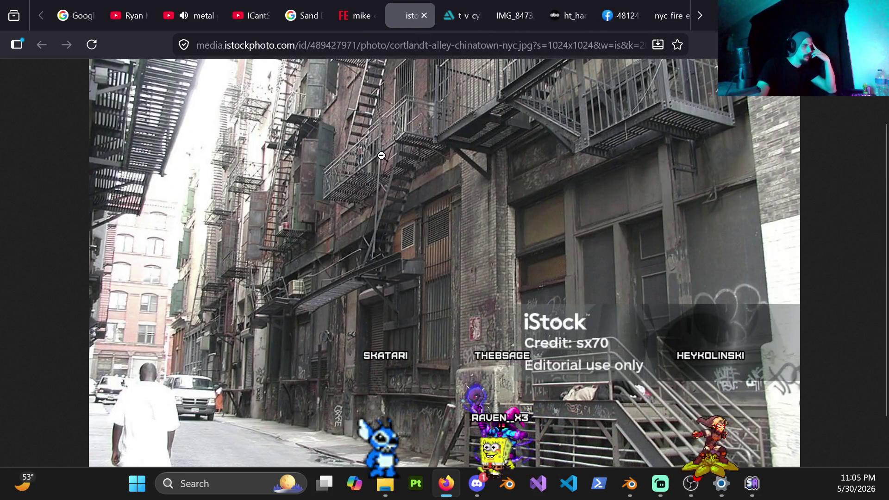
pyautogui.click(458, 12)
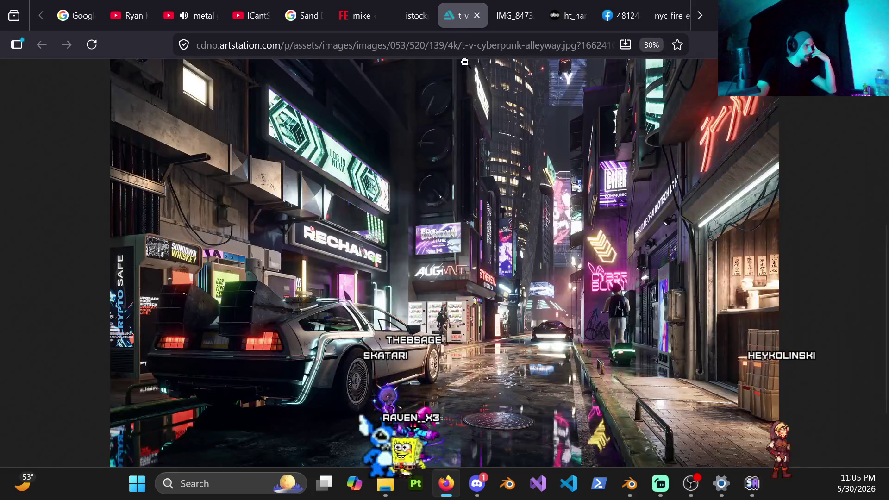
pyautogui.click(515, 16)
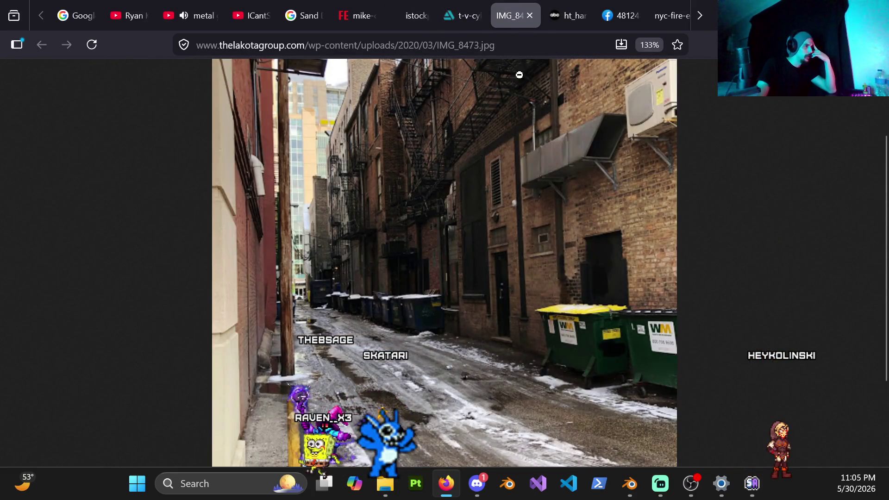
pyautogui.click(562, 20)
pyautogui.click(615, 18)
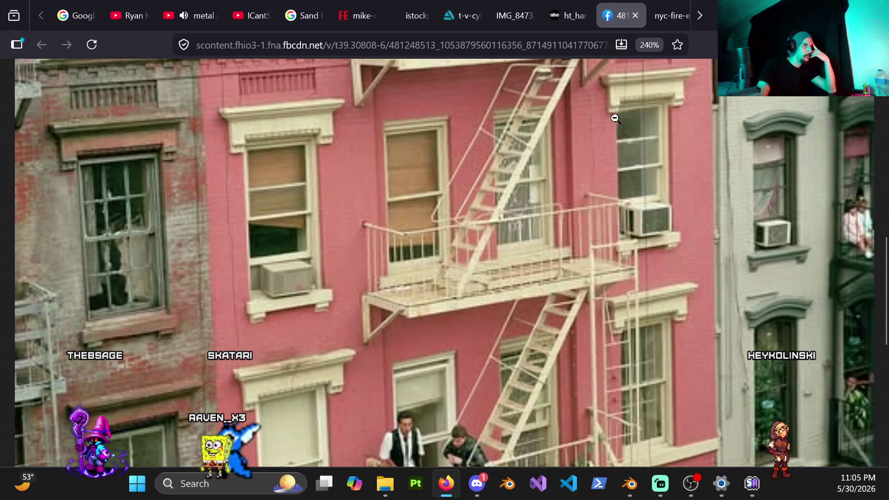
pyautogui.click(675, 23)
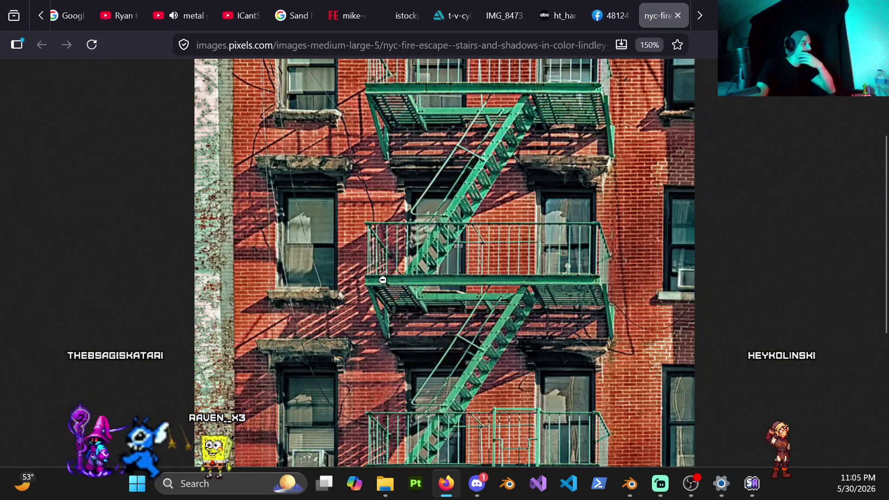
pyautogui.scroll(-1, 510, 372)
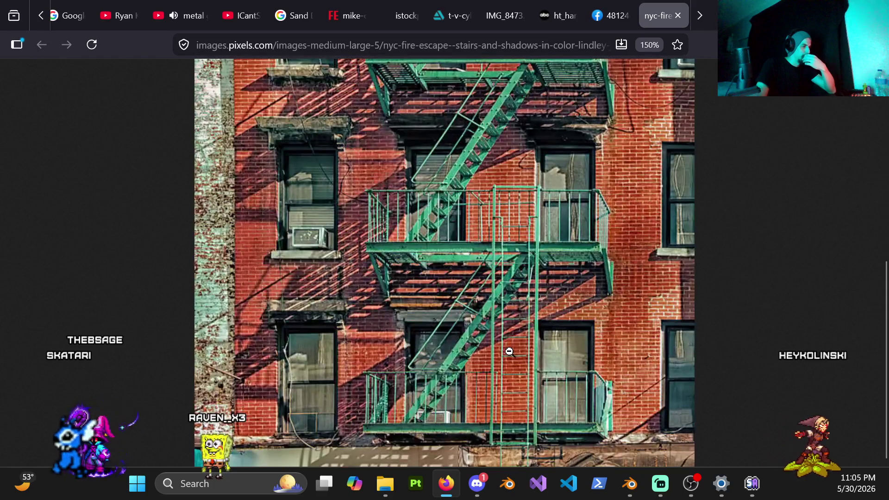
pyautogui.keyDown('ctrl'); pyautogui.scroll(3, 523, 298); pyautogui.keyUp('ctrl')
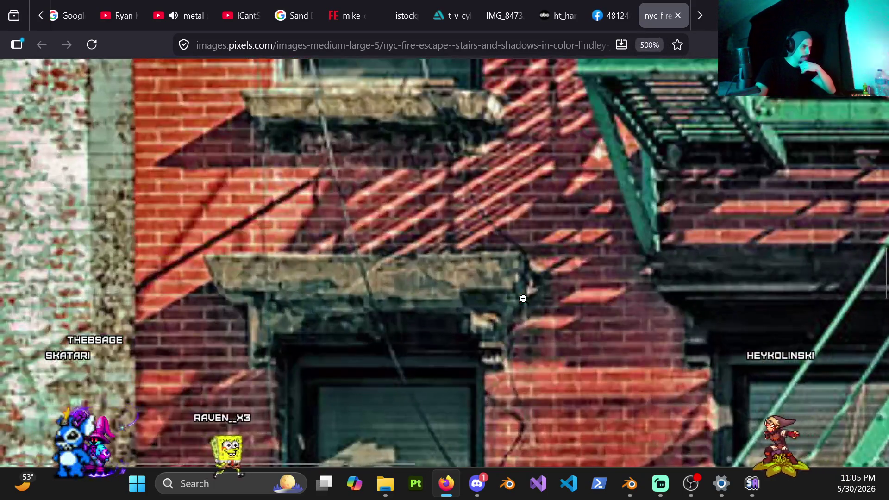
pyautogui.keyDown('ctrl'); pyautogui.scroll(2, 549, 298); pyautogui.keyUp('ctrl')
# Pan across the magnified fire-escape photo to its ladder and balcony.
pyautogui.middleClick(597, 289)
pyautogui.middleClick(618, 306)
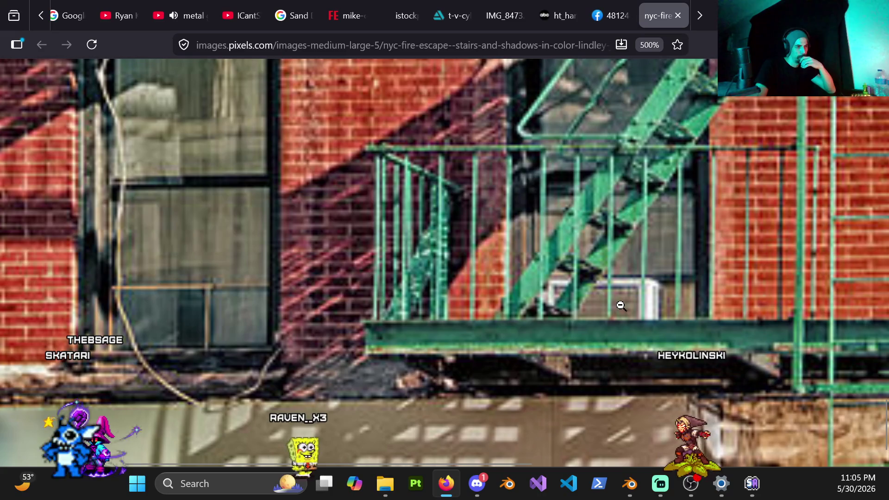
pyautogui.middleClick(725, 314)
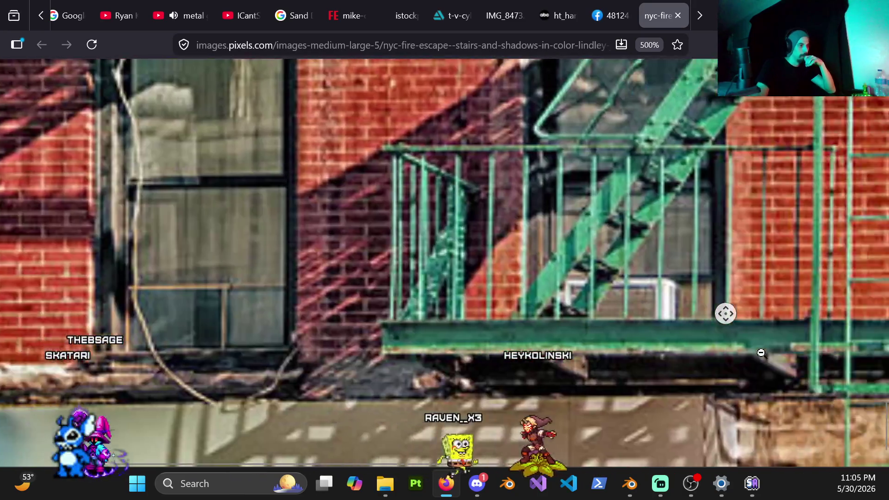
pyautogui.middleClick(741, 356)
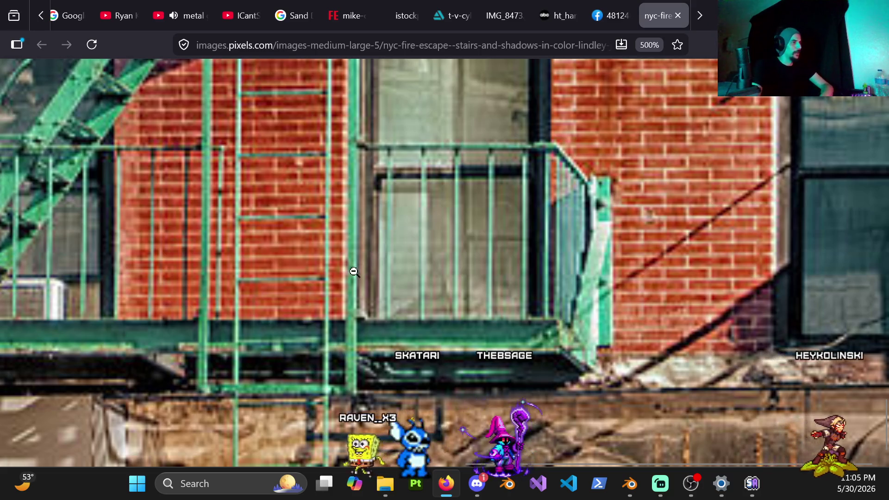
pyautogui.keyDown('ctrl'); pyautogui.scroll(-3, 354, 270); pyautogui.keyUp('ctrl')
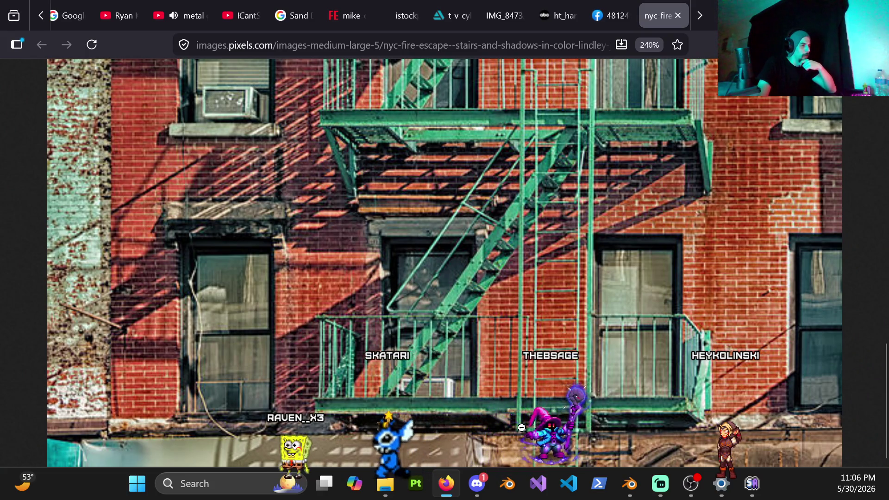
pyautogui.scroll(3, 574, 209)
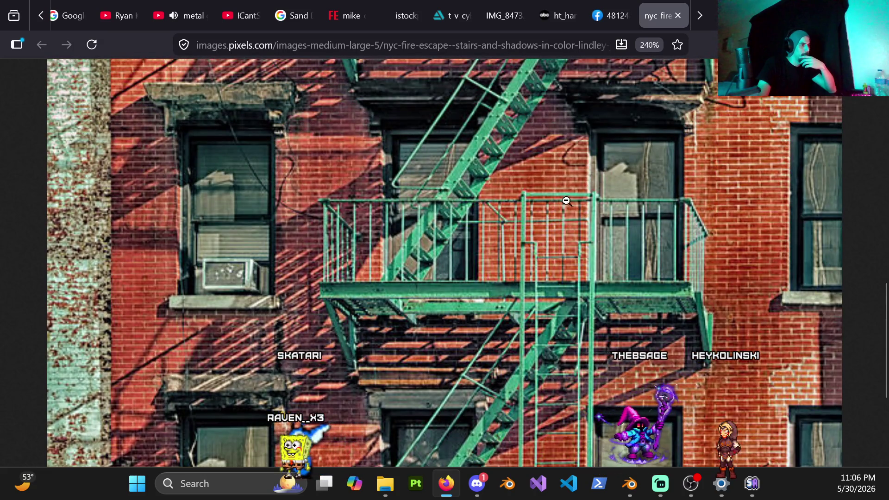
pyautogui.scroll(-3, 563, 321)
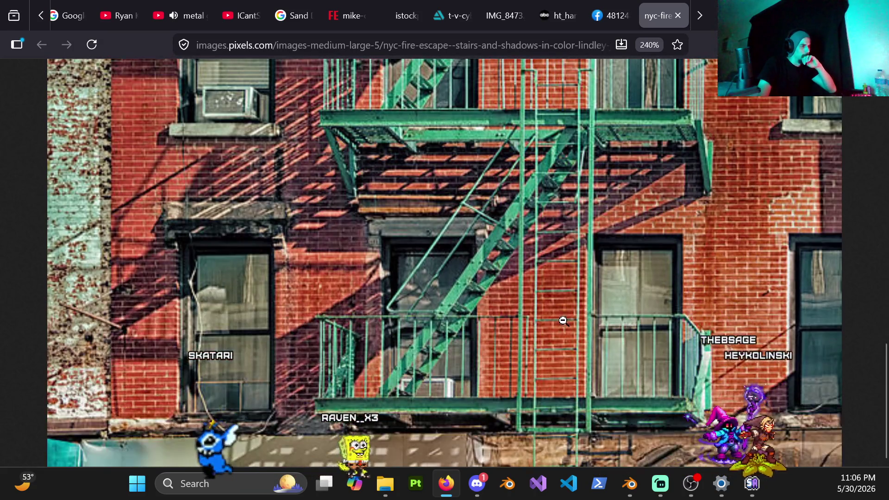
pyautogui.scroll(1, 576, 299)
pyautogui.scroll(-1, 590, 333)
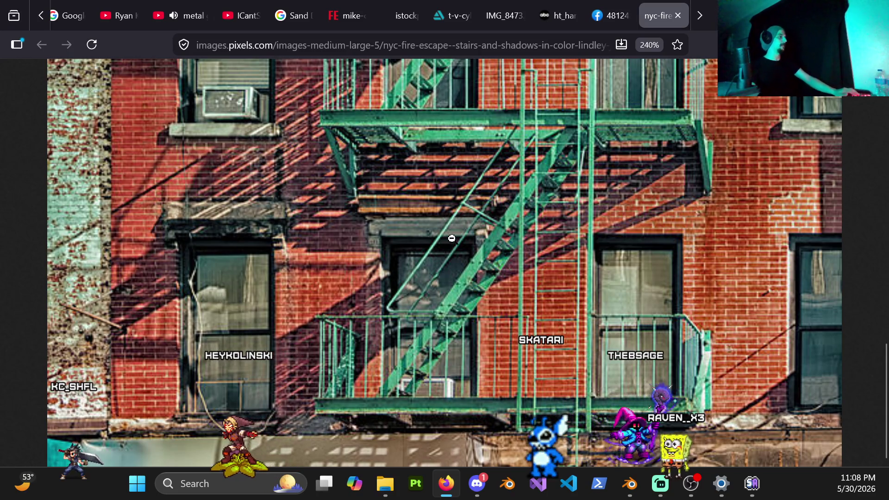
pyautogui.scroll(-2, 459, 257)
pyautogui.scroll(-2, 445, 254)
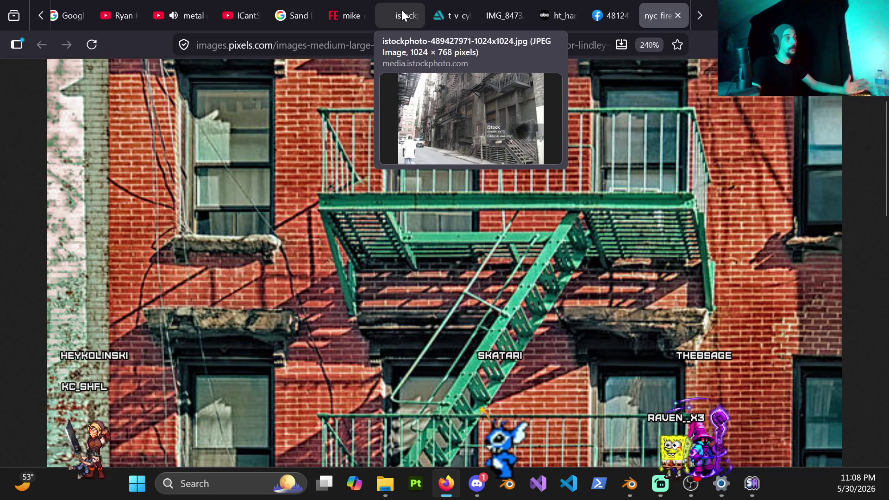
pyautogui.scroll(-2, 653, 15)
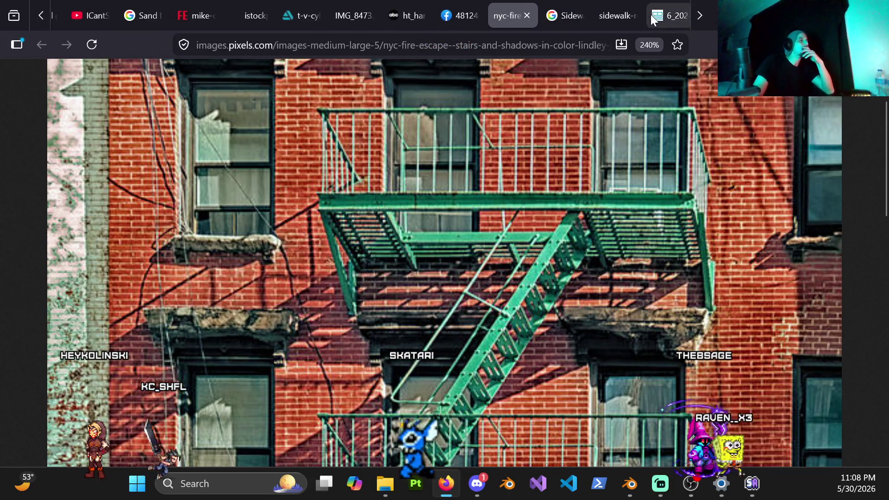
# Switch to the 'Sidewalk parts' Google Images results tab.
pyautogui.click(568, 14)
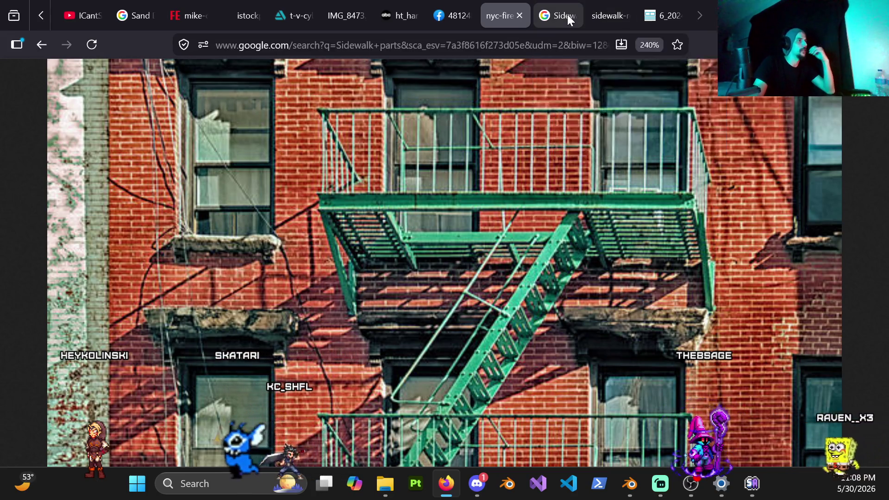
pyautogui.scroll(-3, 514, 313)
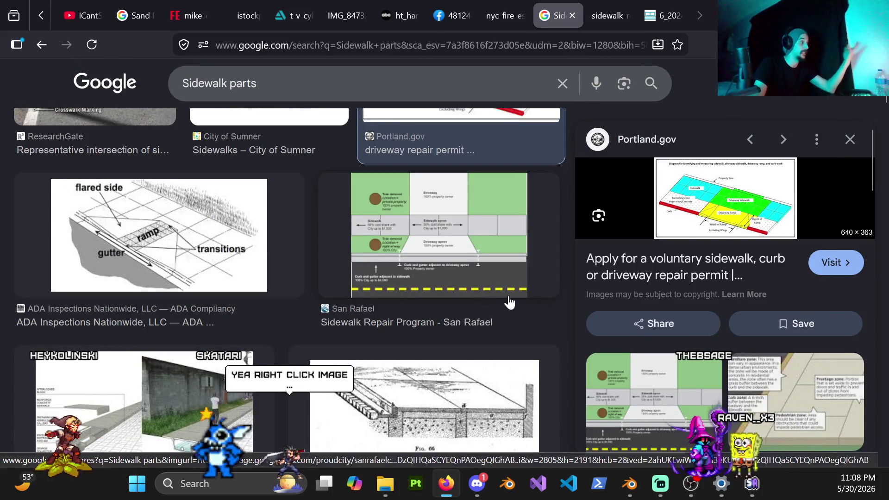
pyautogui.scroll(3, 510, 302)
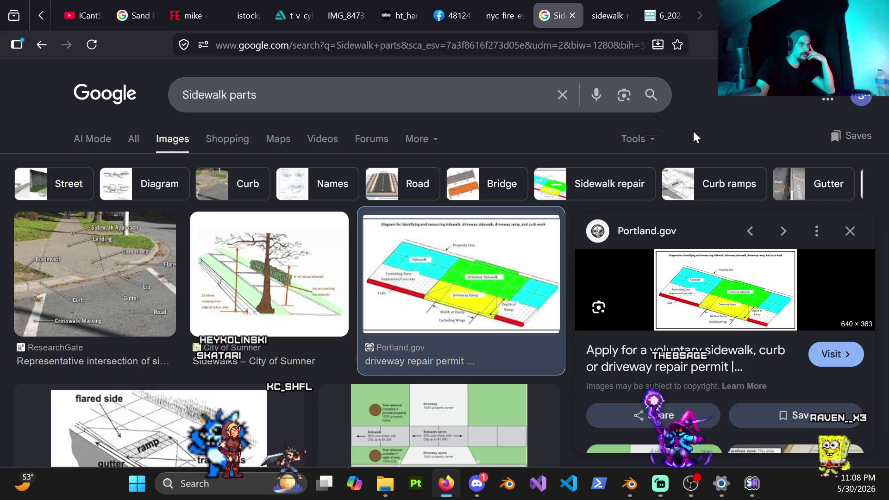
# Peek at the extra search categories and the Portland sidewalk diagram, then return to the green fire-escape photo with its image options.
pyautogui.click(431, 143)
pyautogui.scroll(-3, 424, 334)
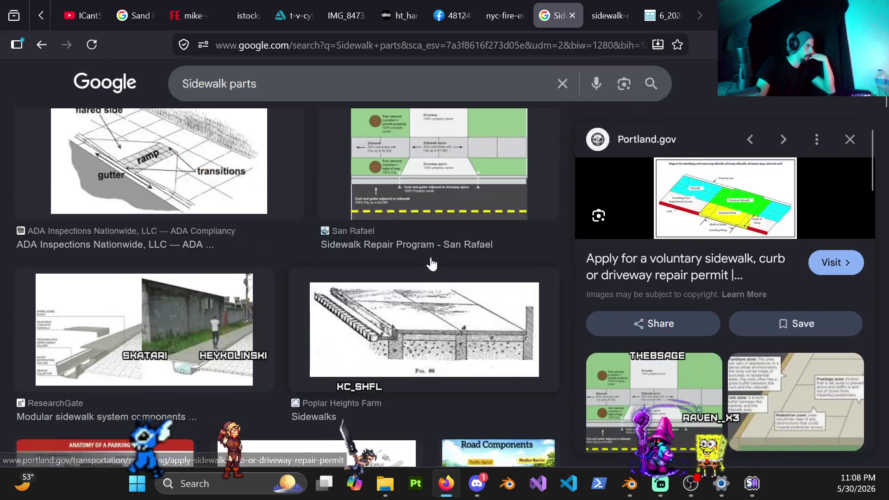
pyautogui.scroll(3, 425, 292)
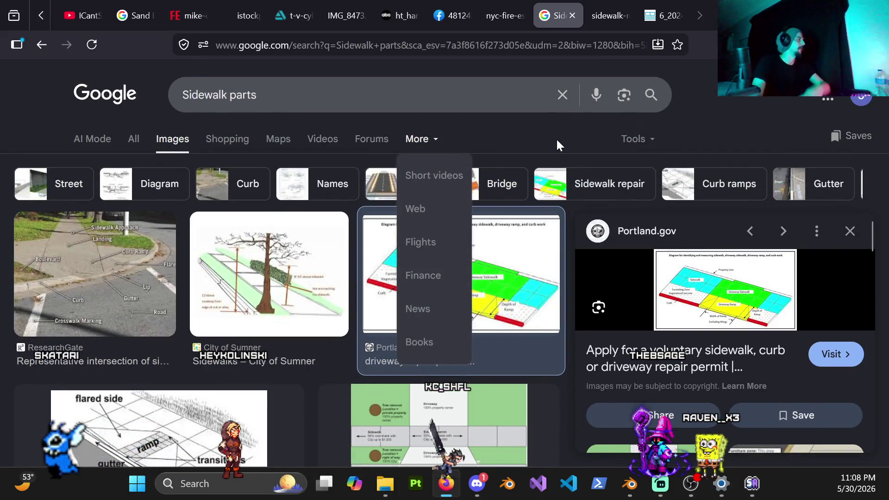
pyautogui.click(754, 124)
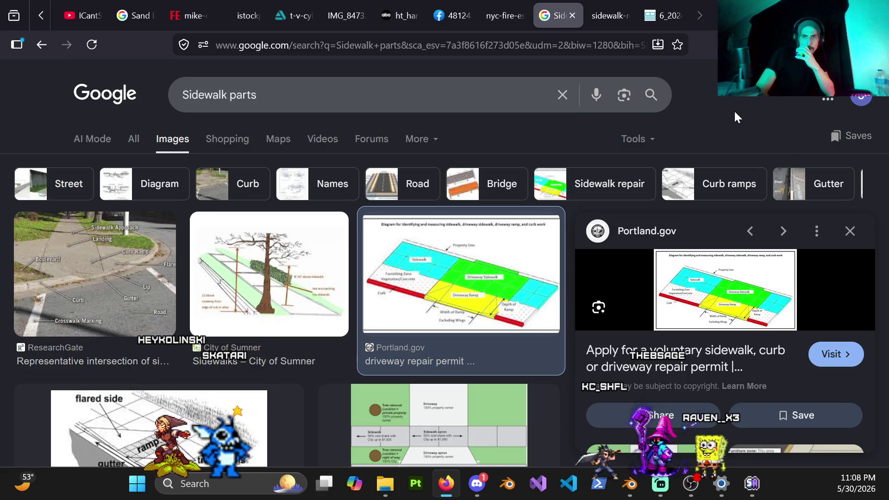
pyautogui.click(614, 20)
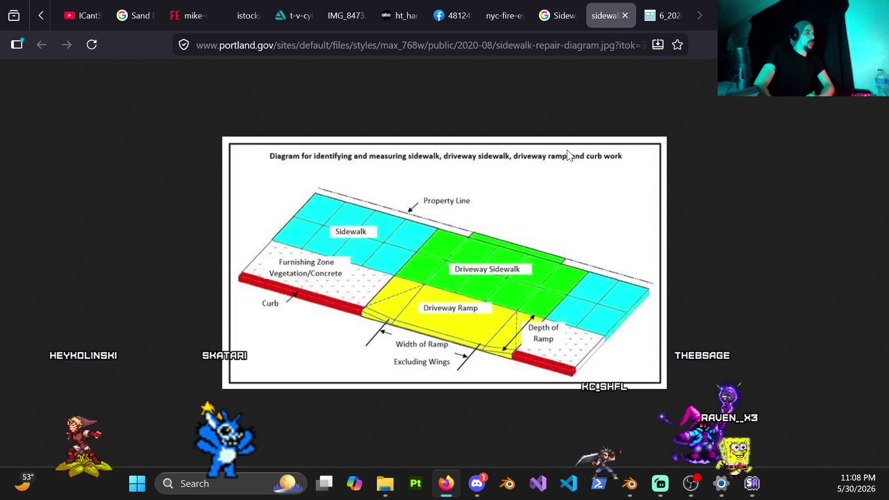
pyautogui.click(504, 23)
pyautogui.rightClick(493, 217)
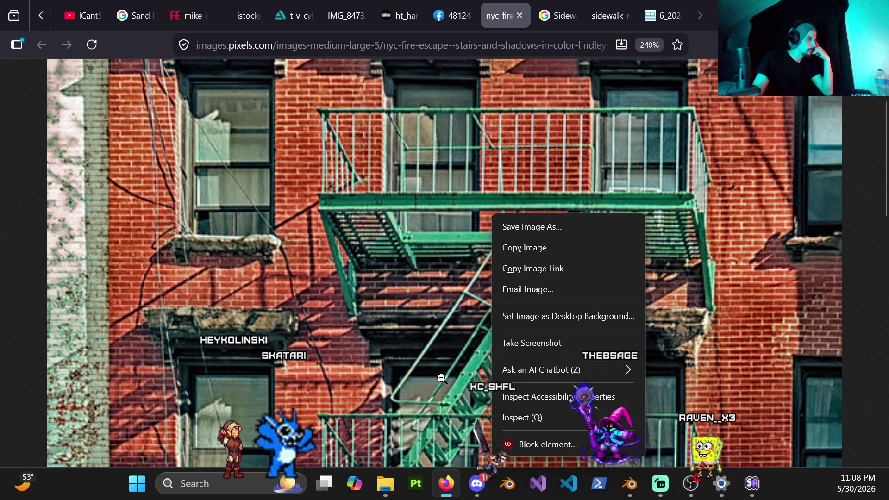
# Fit the photo, check the San Diego results, then view link options for the Portland.gov image in Sidewalk parts.
pyautogui.hotkey('ctrl', '0')
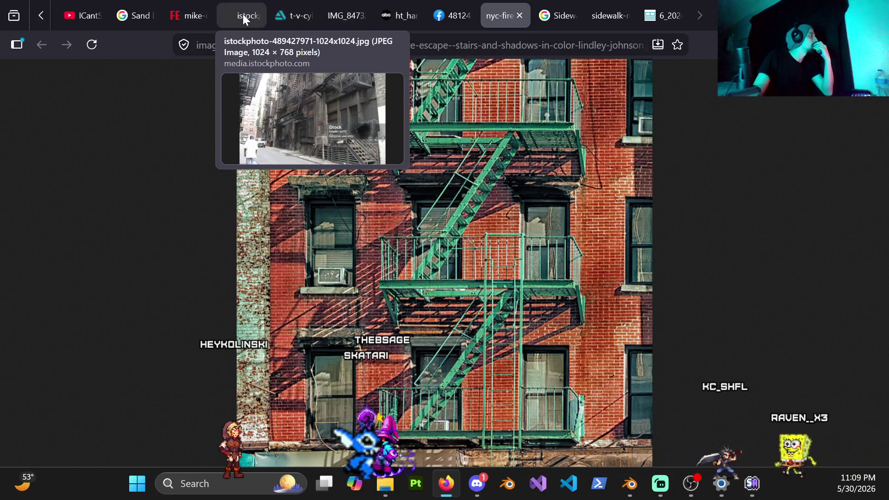
pyautogui.click(149, 15)
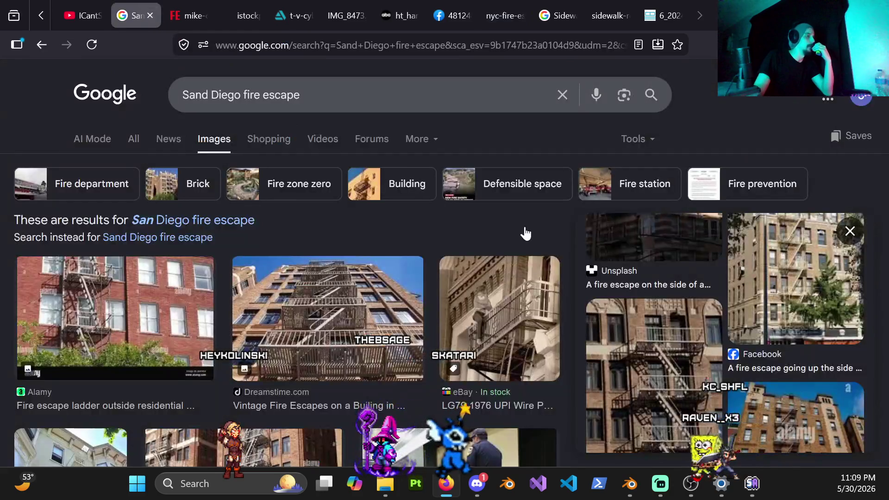
pyautogui.click(562, 15)
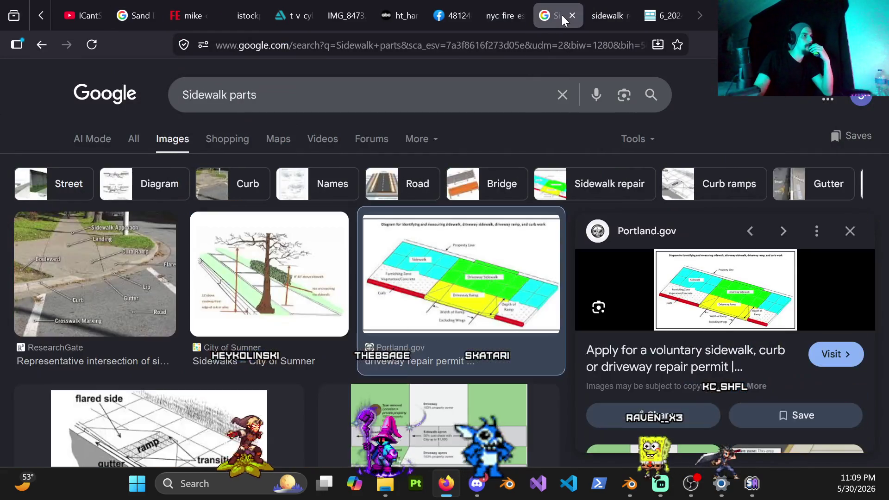
pyautogui.scroll(-3, 470, 291)
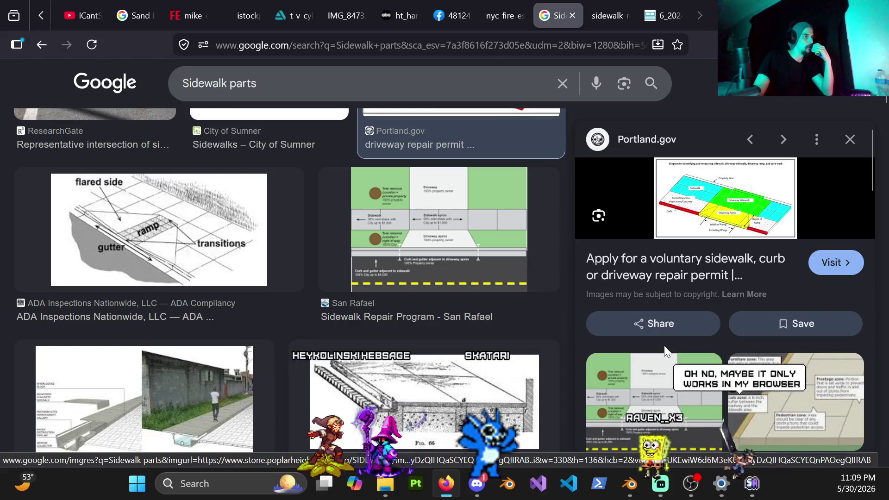
pyautogui.rightClick(736, 212)
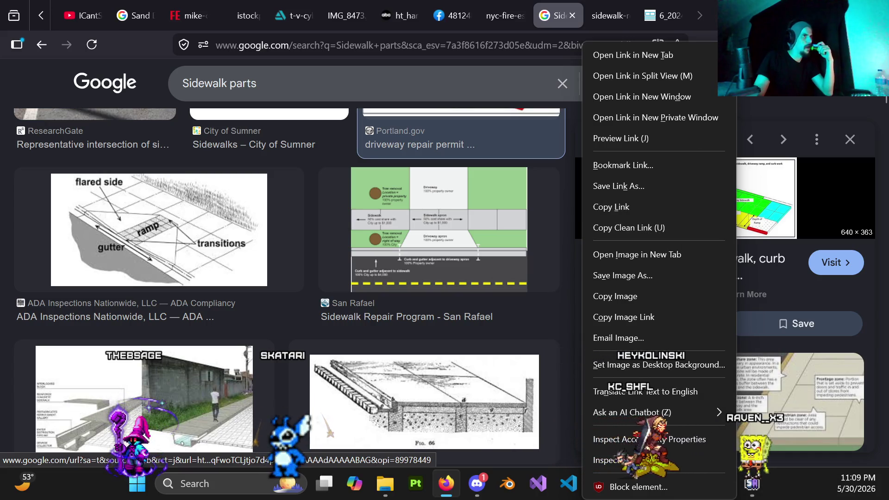
pyautogui.press('Escape')
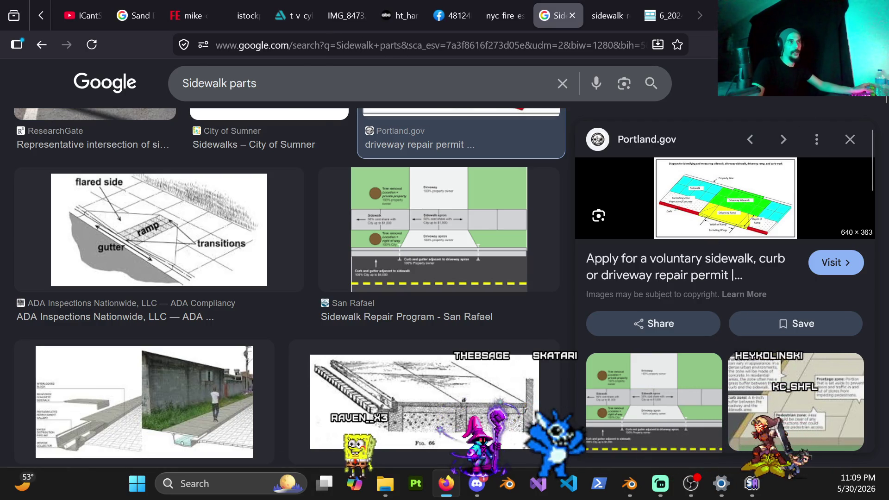
# Return to the Blender scene and look over the beams.
pyautogui.hotkey('alt', 'Tab')
pyautogui.moveTo(403, 178)
pyautogui.mouseDown(button='middle')
pyautogui.moveTo(396, 209)
pyautogui.moveTo(412, 211)
pyautogui.mouseUp(button='middle')
# Edit Beam.002's mesh and nudge its end faces a few millimetres along X.
pyautogui.click(310, 199)
pyautogui.moveTo(311, 200); pyautogui.dragTo(339, 212, button='middle')
pyautogui.hotkey('ctrl', 'Tab')
pyautogui.click(397, 220)
pyautogui.moveTo(397, 219)
pyautogui.mouseDown(button='middle')
pyautogui.moveTo(315, 156)
pyautogui.moveTo(320, 192)
pyautogui.moveTo(298, 208)
pyautogui.moveTo(365, 199)
pyautogui.mouseUp(button='middle')
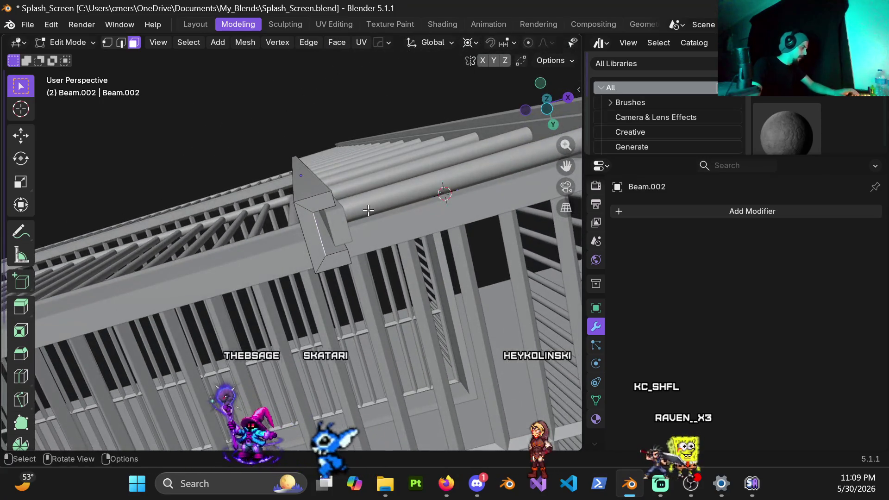
pyautogui.press('g')
pyautogui.press('x')
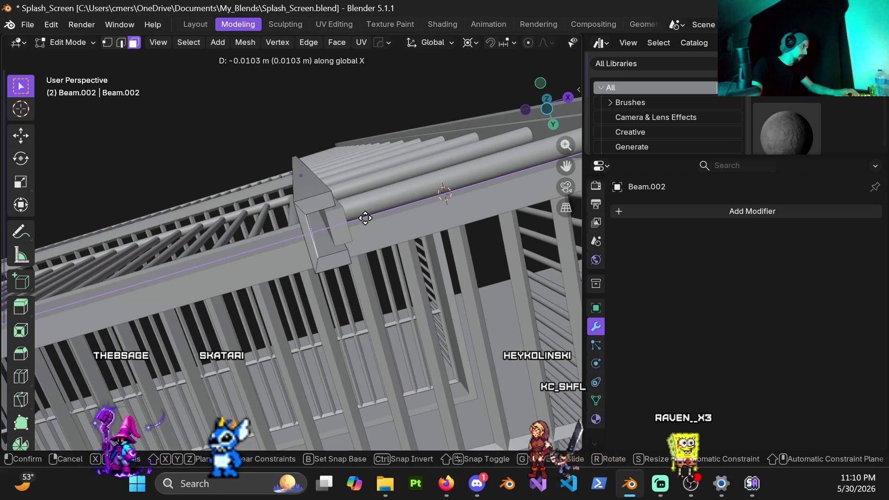
pyautogui.click(365, 218)
# Shift the notch's inner face and an edge about a centimetre along Y, reshaping the beam end.
pyautogui.click(324, 246)
pyautogui.moveTo(323, 247); pyautogui.dragTo(327, 252, button='middle')
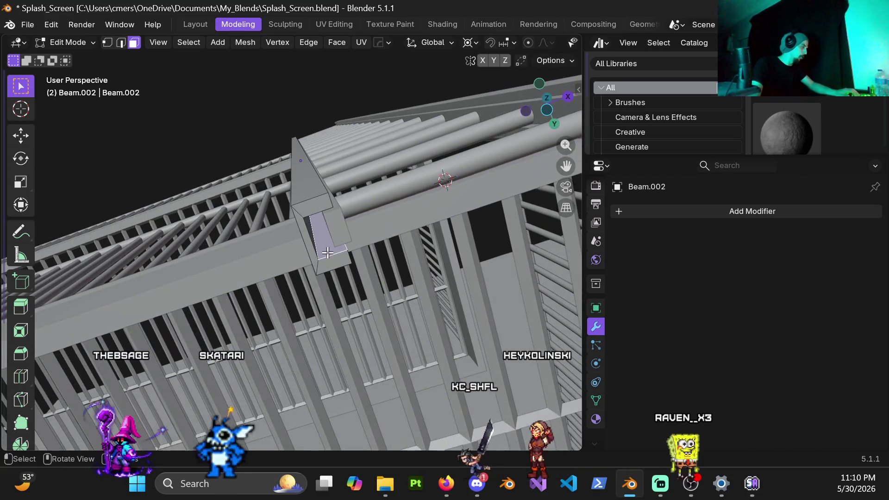
pyautogui.press('y')
pyautogui.click(336, 259)
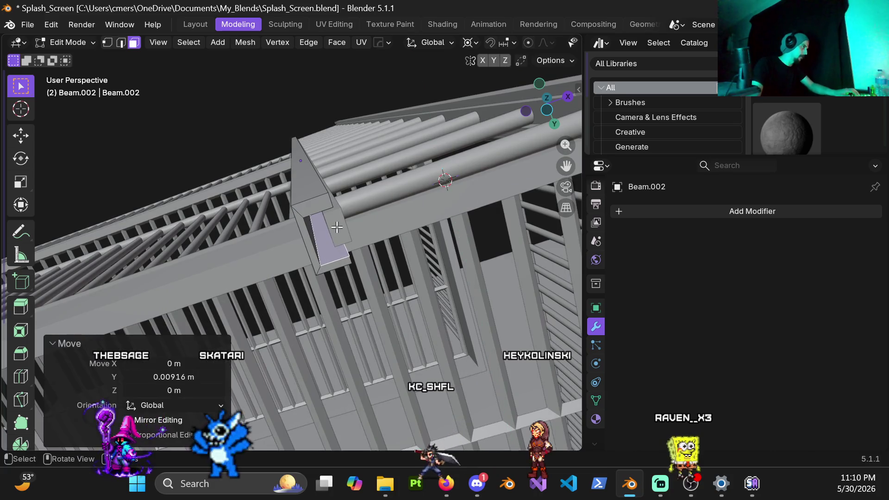
pyautogui.moveTo(336, 259)
pyautogui.mouseDown(button='middle')
pyautogui.moveTo(189, 214)
pyautogui.moveTo(341, 248)
pyautogui.mouseUp(button='middle')
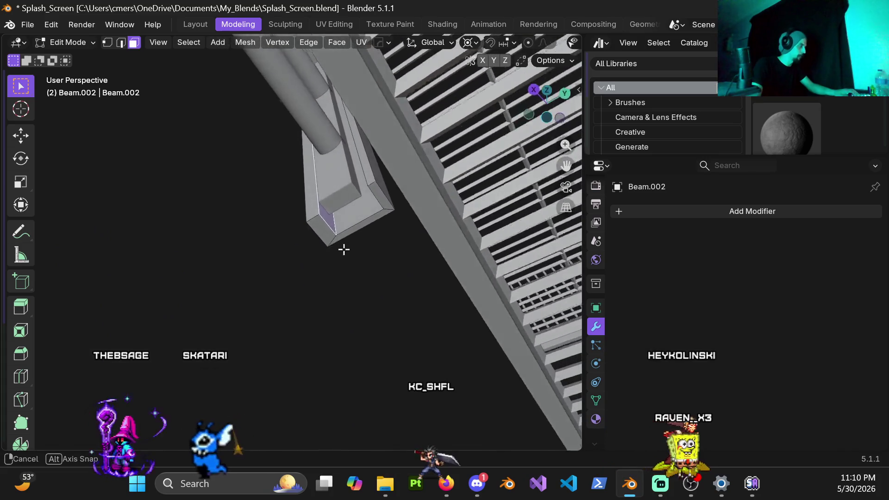
pyautogui.press('g')
pyautogui.press('z')
pyautogui.press('Escape')
pyautogui.press('g')
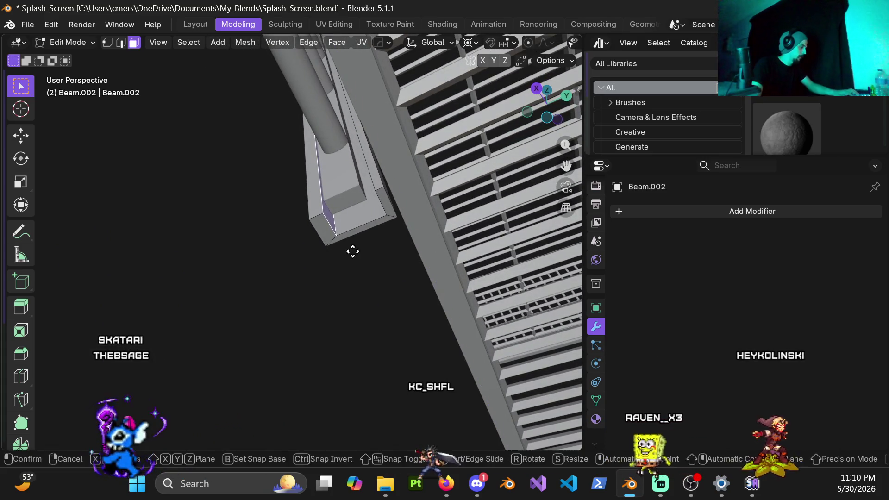
pyautogui.press('y')
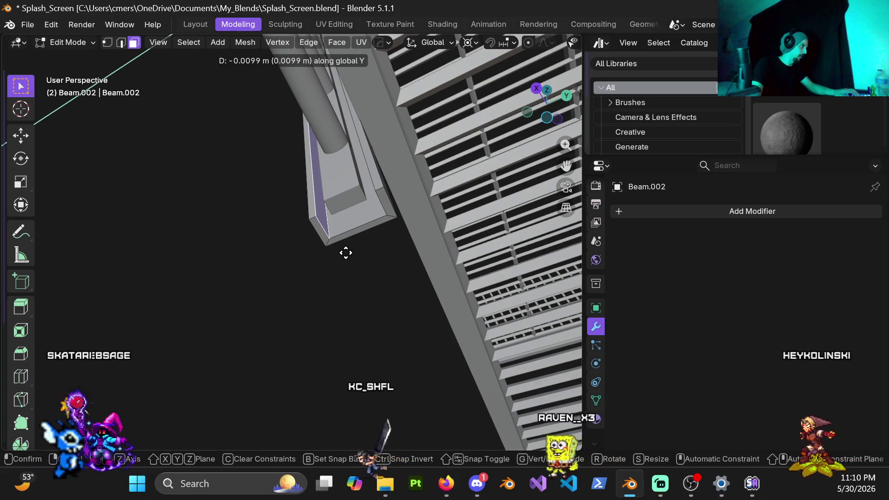
pyautogui.click(347, 253)
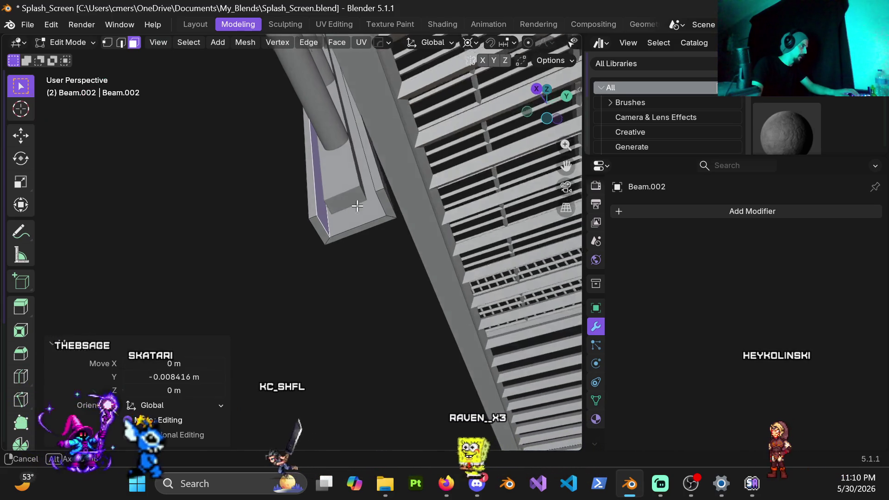
# Leave mesh editing and return Beam.002 to Object Mode.
pyautogui.moveTo(347, 253); pyautogui.dragTo(411, 233, button='middle')
pyautogui.hotkey('ctrl', 'Tab')
pyautogui.click(333, 221)
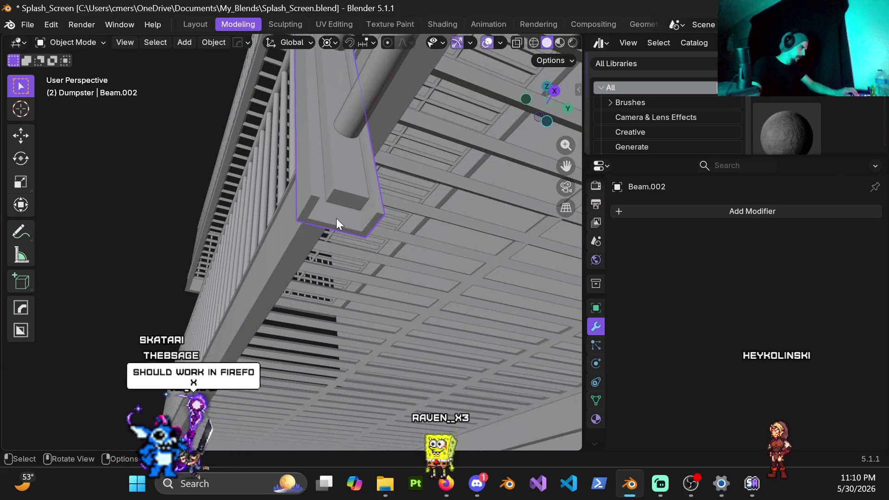
# With a different pivot point, scale Beam.002 to 0.729 along Y.
pyautogui.press('s')
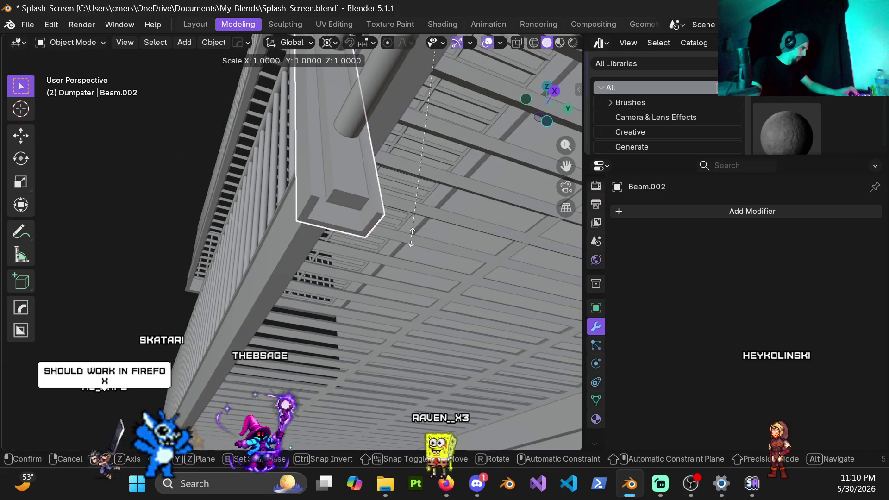
pyautogui.press('Escape')
pyautogui.click(334, 40)
pyautogui.click(359, 120)
pyautogui.press('s')
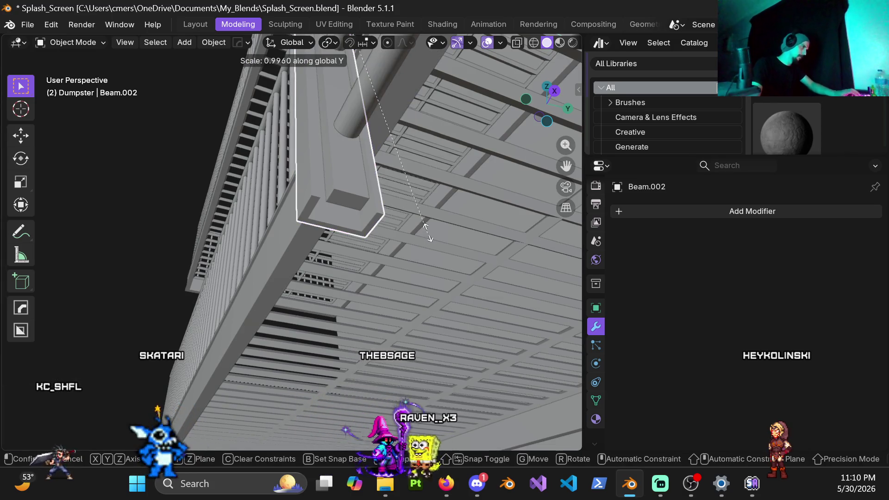
pyautogui.click(389, 155)
# Slide Beam.002 about 0.023 m along X beside the ladder beams.
pyautogui.moveTo(389, 155)
pyautogui.mouseDown(button='middle')
pyautogui.moveTo(283, 205)
pyautogui.moveTo(430, 144)
pyautogui.mouseUp(button='middle')
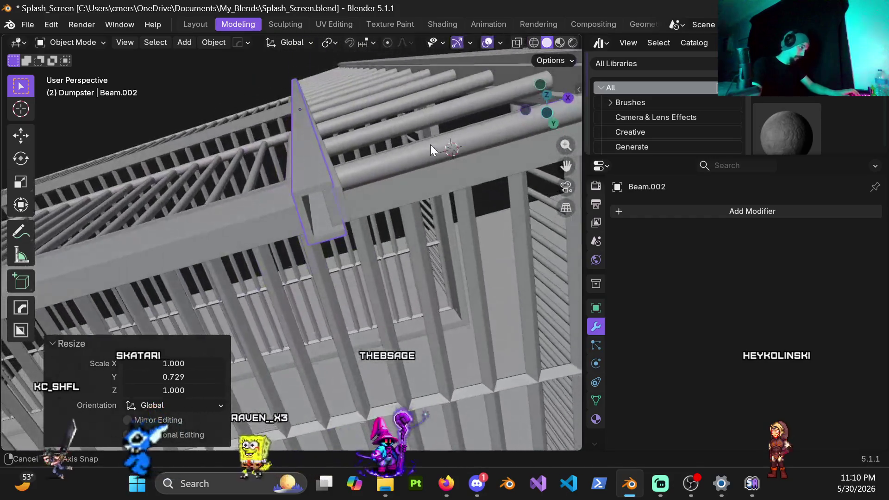
pyautogui.press('x')
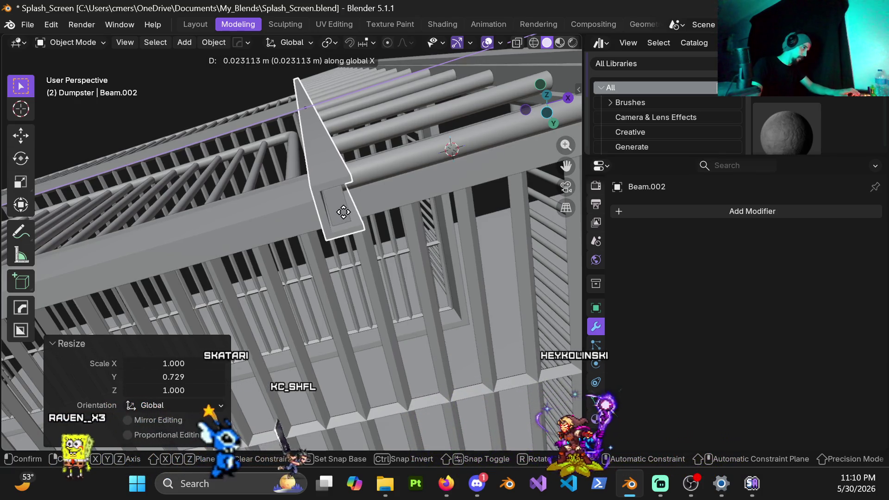
pyautogui.click(345, 213)
pyautogui.moveTo(348, 192); pyautogui.dragTo(235, 219, button='middle')
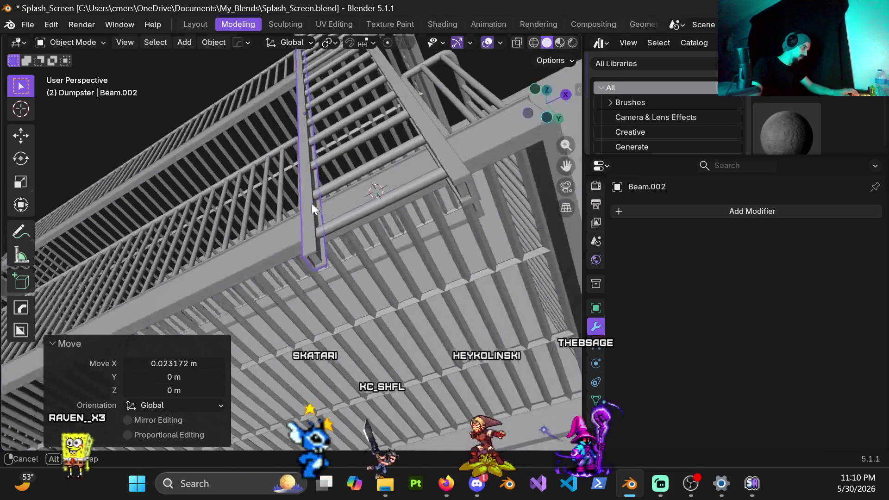
pyautogui.moveTo(310, 242)
pyautogui.mouseDown(button='middle')
pyautogui.moveTo(370, 233)
pyautogui.moveTo(399, 240)
pyautogui.moveTo(338, 215)
pyautogui.moveTo(354, 203)
pyautogui.mouseUp(button='middle')
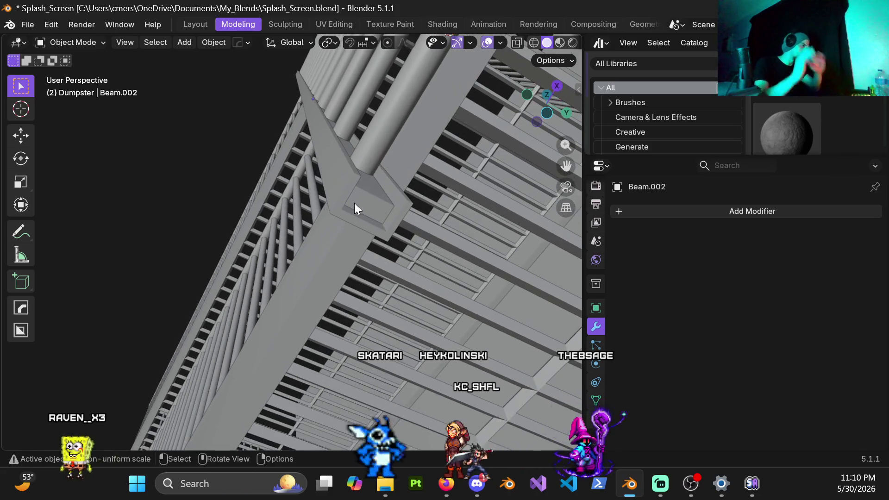
# In Edit Mode, move Beam.002's end face about -0.024 m along X, then return to Object Mode.
pyautogui.hotkey('ctrl', 'Tab')
pyautogui.click(391, 197)
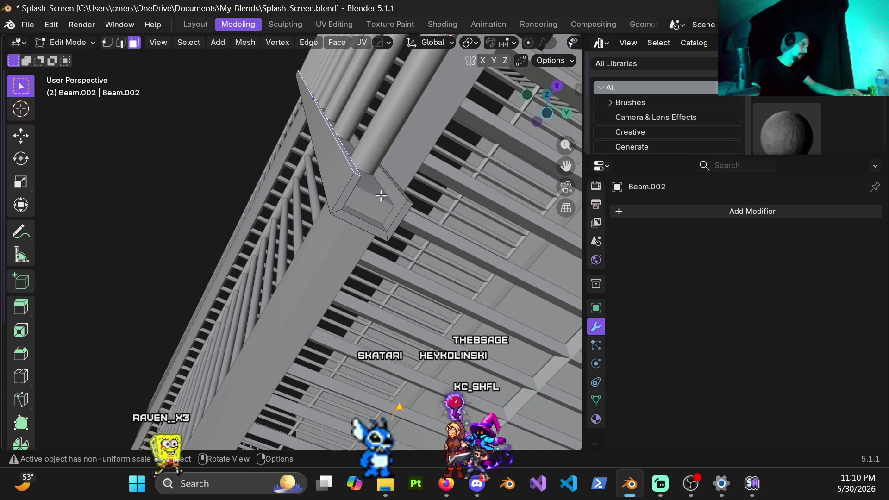
pyautogui.press('g')
pyautogui.press('y')
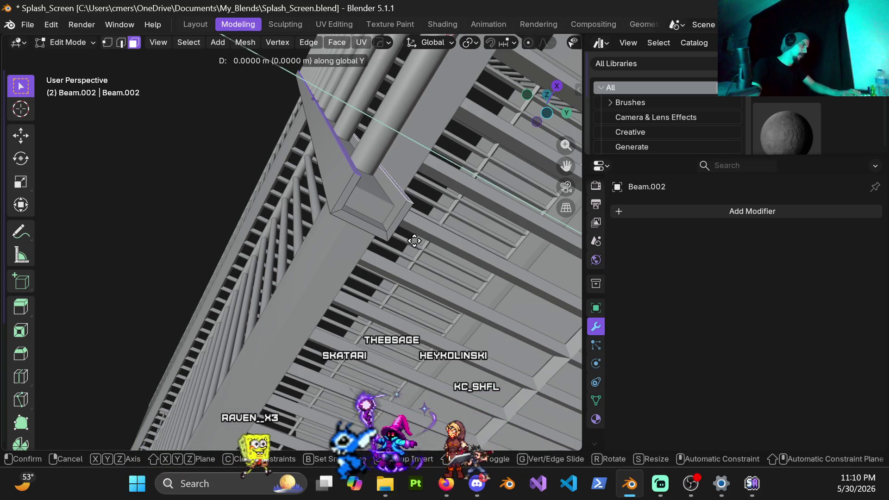
pyautogui.press('Escape')
pyautogui.press('g')
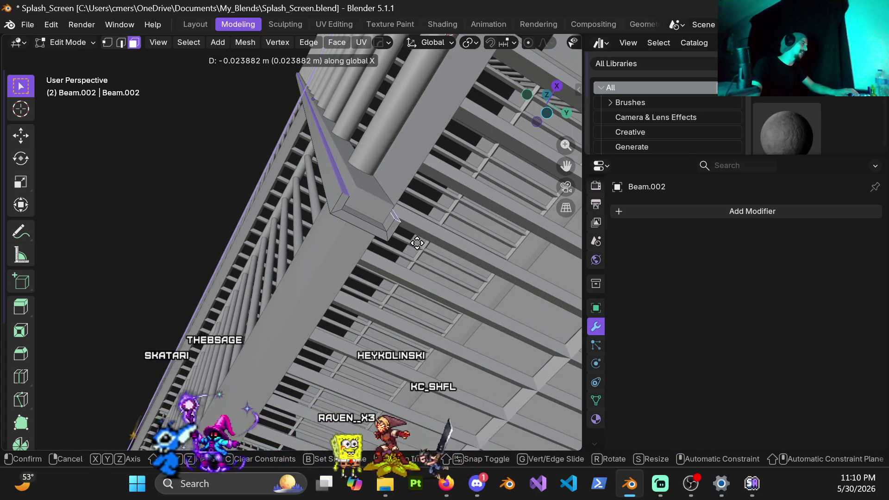
pyautogui.click(419, 240)
pyautogui.moveTo(357, 185)
pyautogui.mouseDown(button='middle')
pyautogui.moveTo(305, 181)
pyautogui.moveTo(293, 192)
pyautogui.moveTo(388, 257)
pyautogui.moveTo(325, 229)
pyautogui.moveTo(419, 199)
pyautogui.moveTo(354, 201)
pyautogui.mouseUp(button='middle')
pyautogui.press('Tab')
pyautogui.scroll(2, 354, 204)
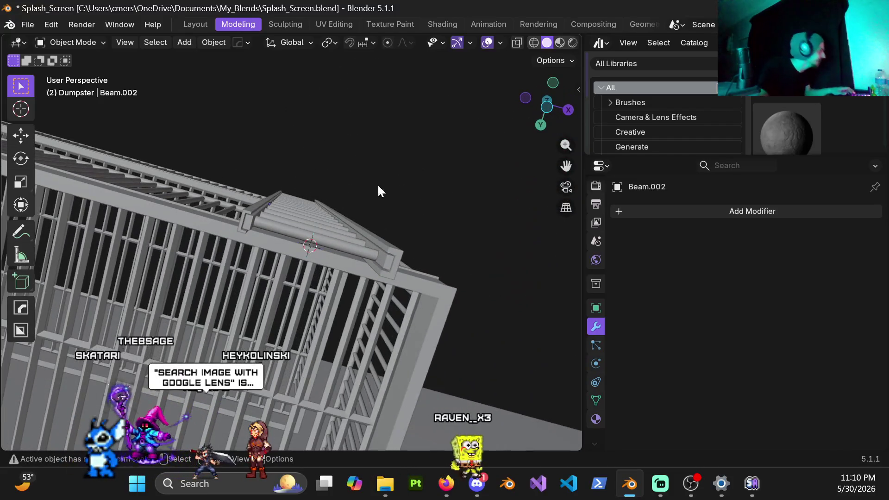
pyautogui.scroll(2, 382, 181)
pyautogui.scroll(2, 348, 197)
pyautogui.scroll(2, 346, 206)
pyautogui.scroll(-3, 338, 224)
# View the cage from above, then bring Firefox's Sidewalk parts results forward with link options for the Portland.gov diagram.
pyautogui.moveTo(331, 227)
pyautogui.mouseDown(button='middle')
pyautogui.moveTo(305, 277)
pyautogui.moveTo(279, 216)
pyautogui.mouseUp(button='middle')
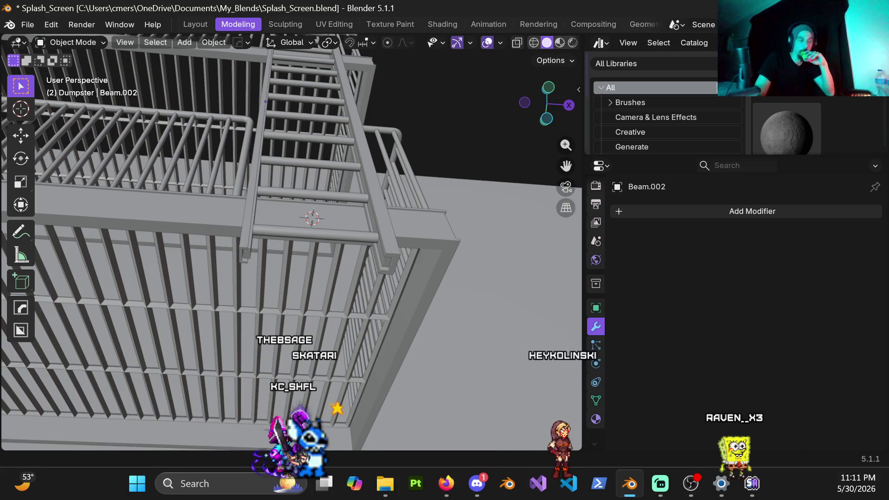
pyautogui.click(446, 484)
pyautogui.rightClick(661, 210)
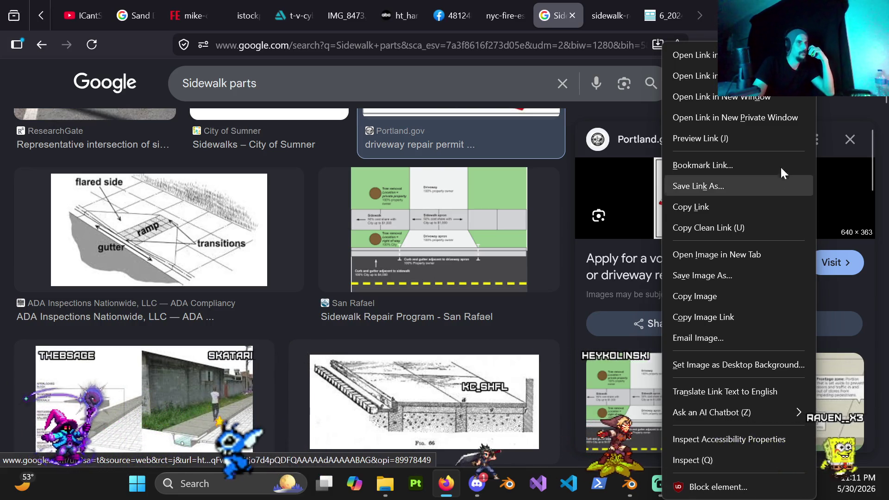
pyautogui.press('Escape')
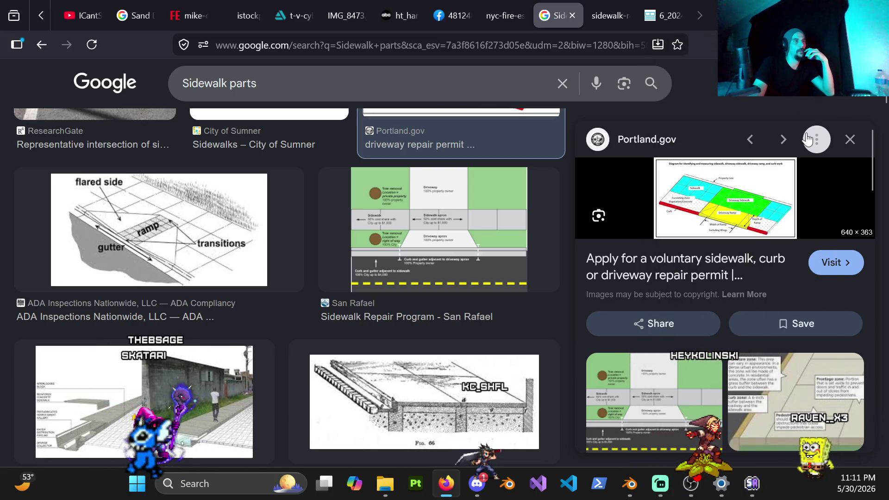
pyautogui.click(816, 140)
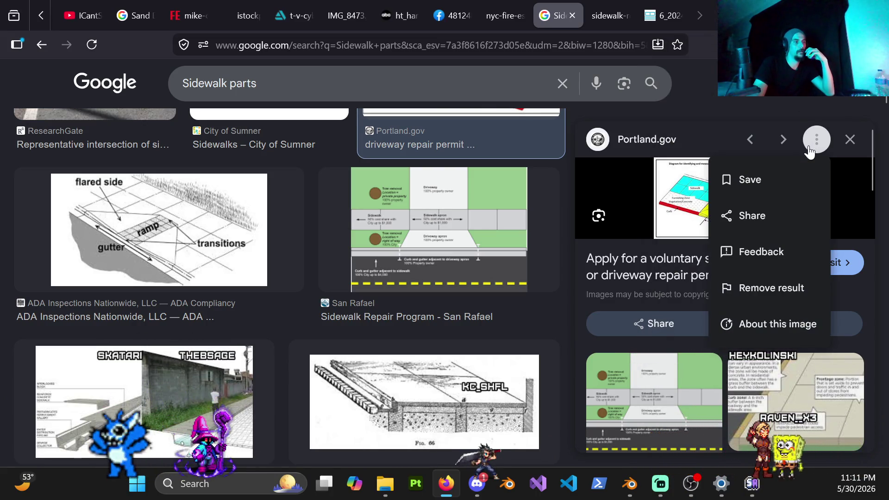
pyautogui.click(809, 148)
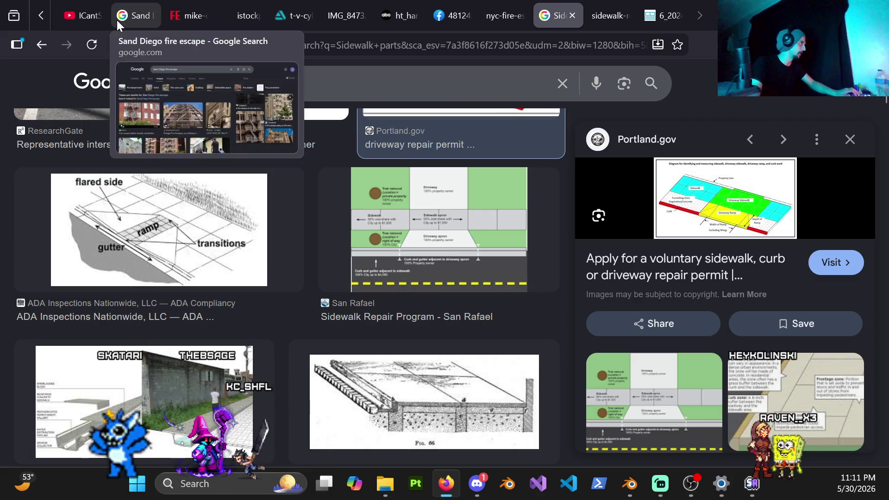
pyautogui.scroll(2, 139, 21)
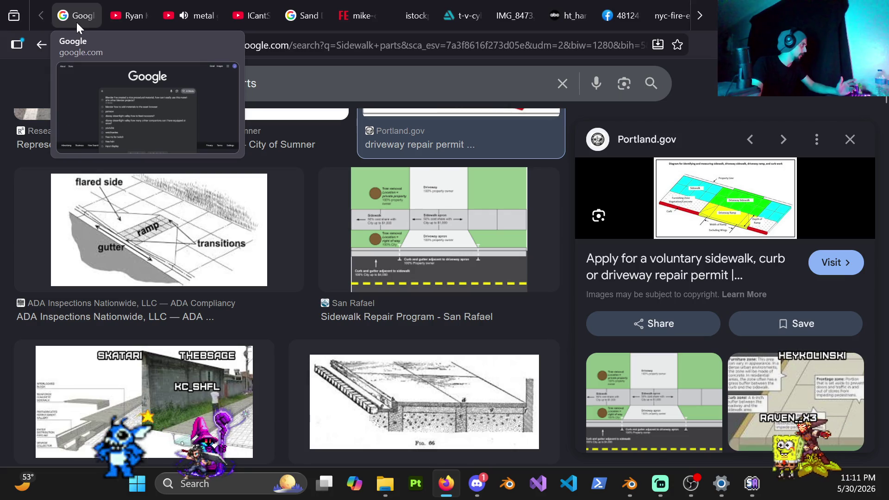
# Preview the eBay fire-escape photo in the San Diego results and send its full image to a new tab.
pyautogui.click(299, 19)
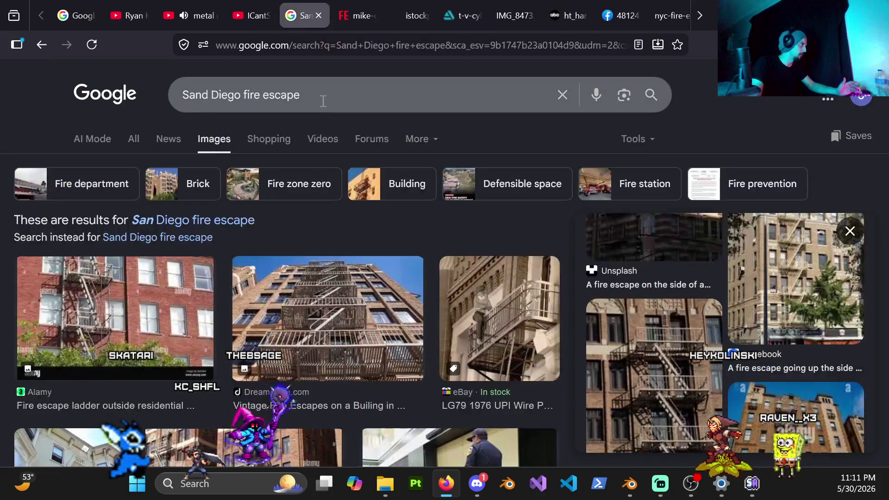
pyautogui.moveTo(323, 100); pyautogui.dragTo(175, 102)
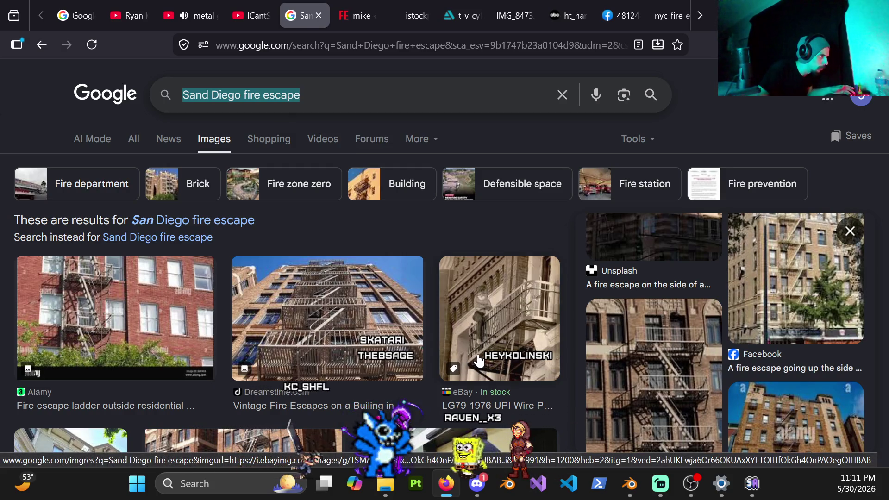
pyautogui.click(493, 337)
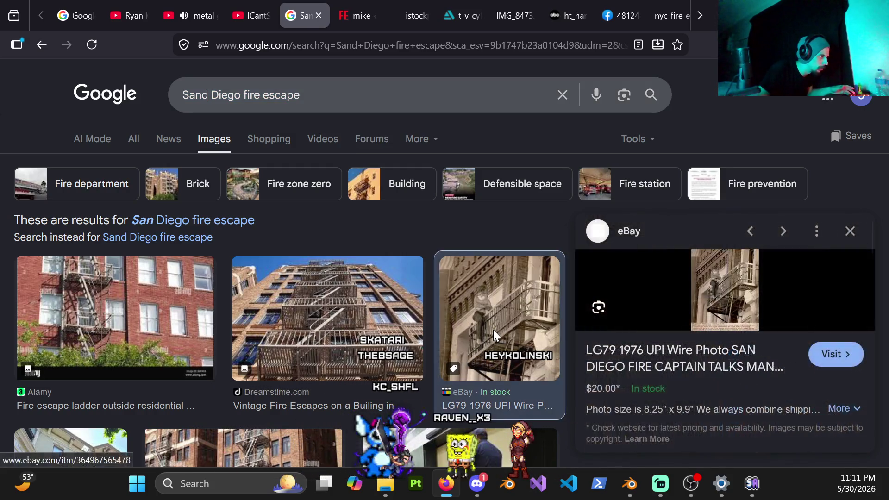
pyautogui.rightClick(732, 297)
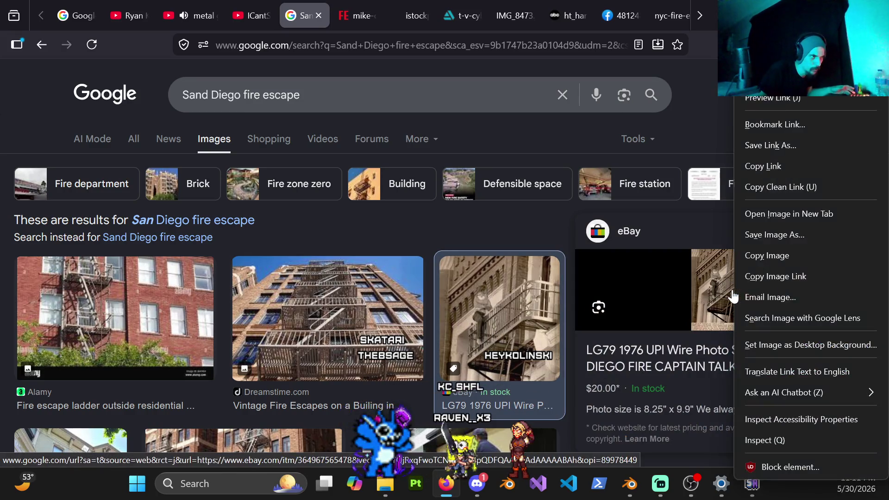
pyautogui.click(770, 216)
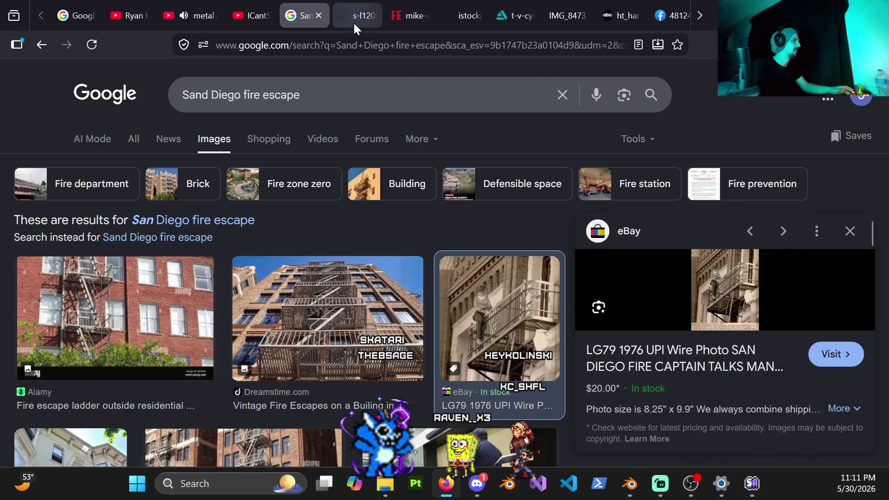
# View the full-size eBay image, close it, and return to the results with the query selected.
pyautogui.click(353, 22)
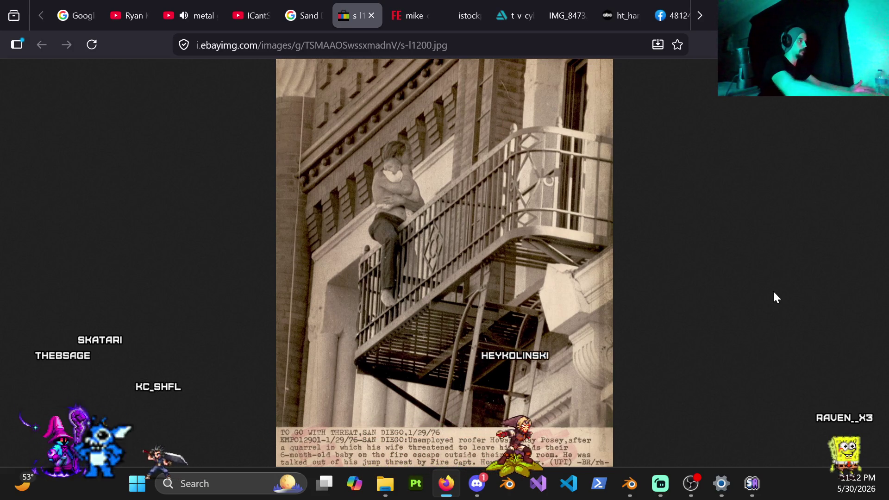
pyautogui.click(388, 95)
pyautogui.click(371, 16)
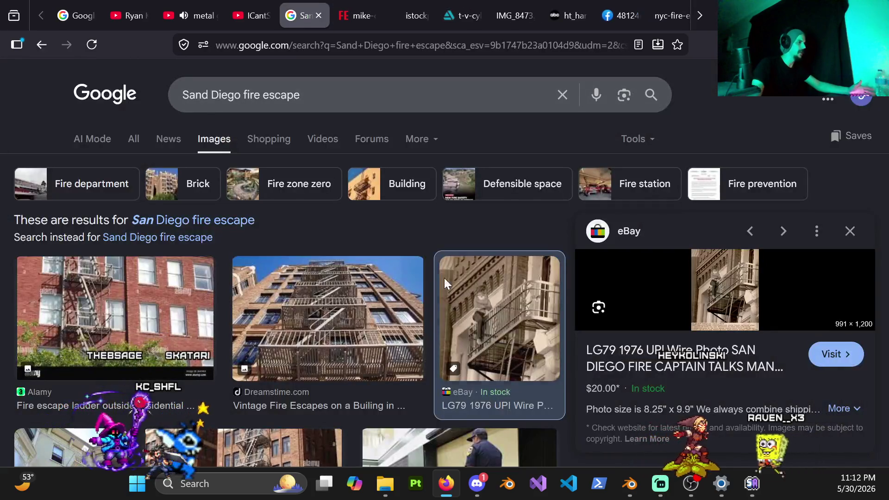
pyautogui.scroll(-2, 444, 278)
pyautogui.scroll(2, 444, 277)
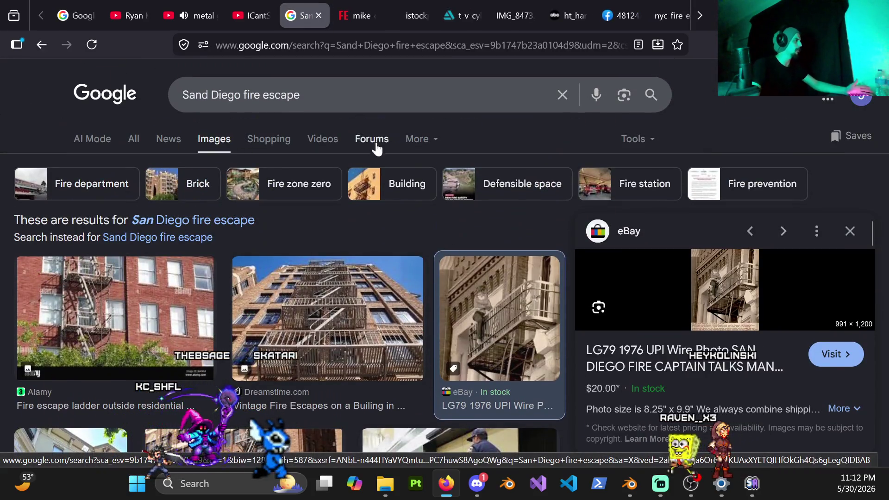
pyautogui.click(341, 95)
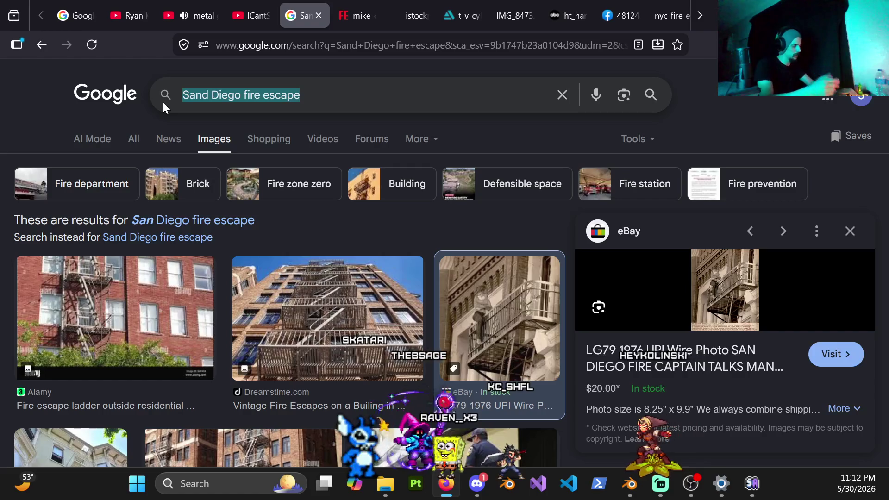
pyautogui.write('how to search wiith')
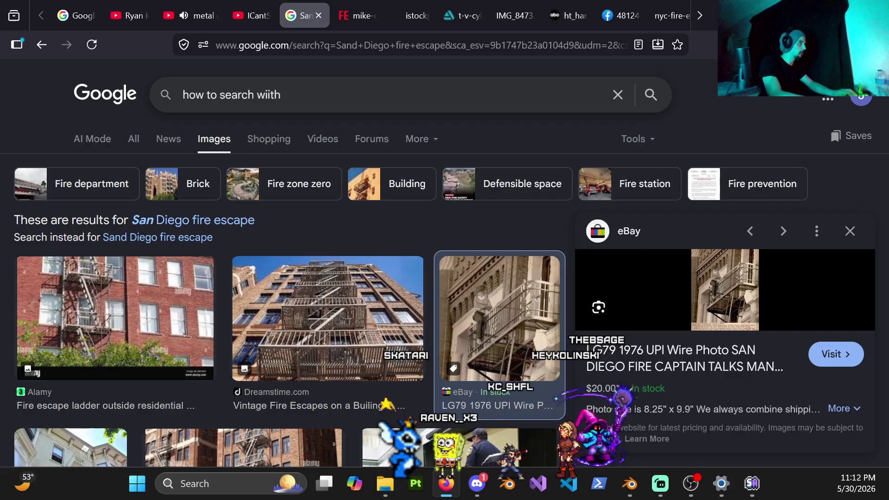
# Search 'how to search with google lens', show All results and bring up the Lens image-search panel.
pyautogui.press('BackSpace')
pyautogui.press('BackSpace')
pyautogui.press('BackSpace')
pyautogui.write('th google ')
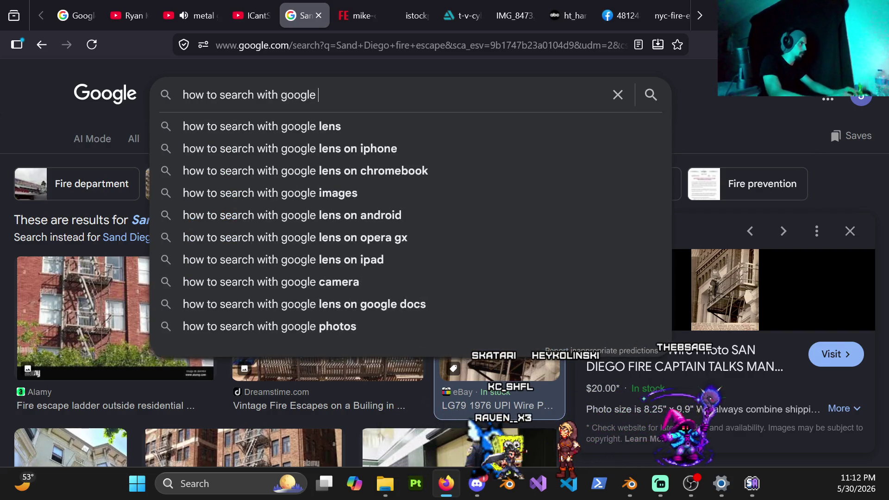
pyautogui.write('lens')
pyautogui.press('Return')
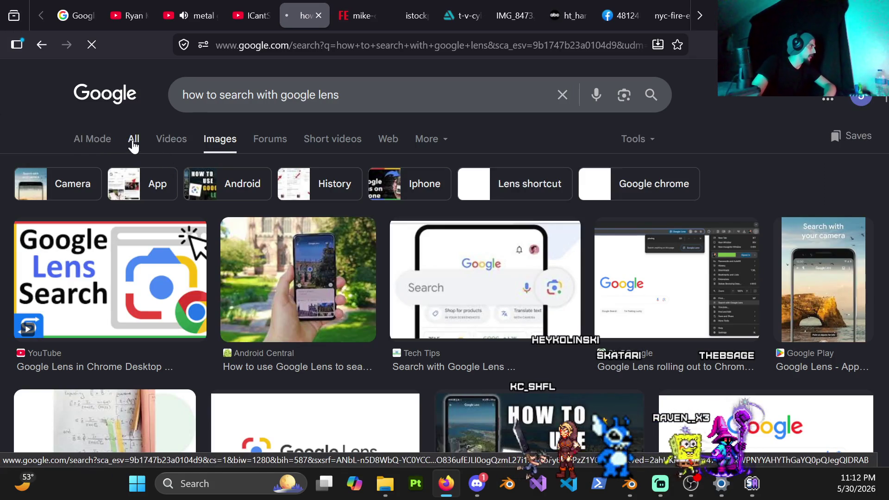
pyautogui.click(133, 142)
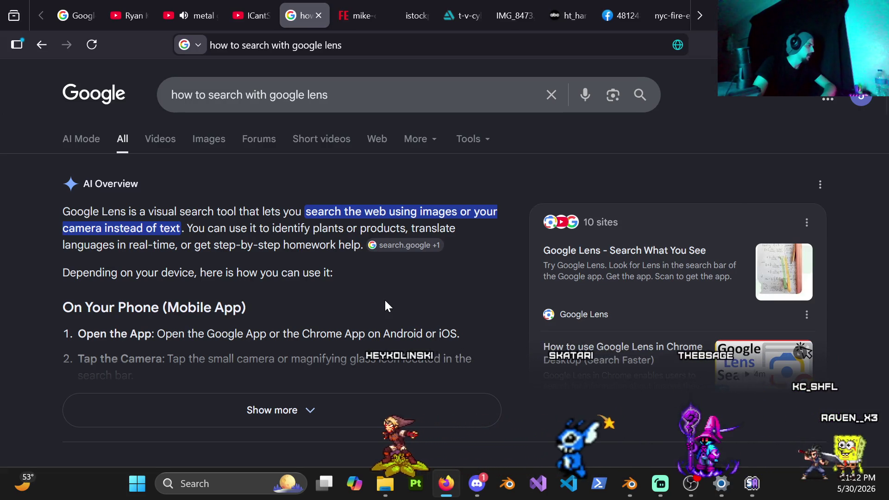
pyautogui.scroll(-2, 382, 300)
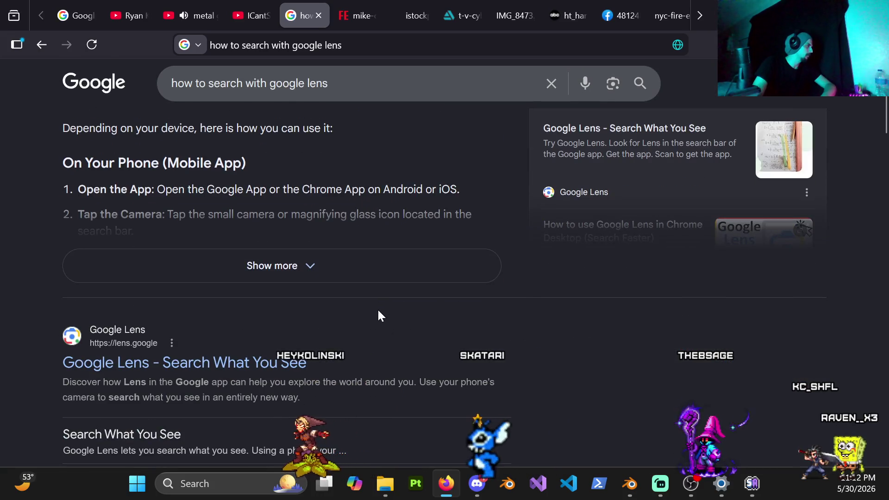
pyautogui.scroll(-2, 378, 313)
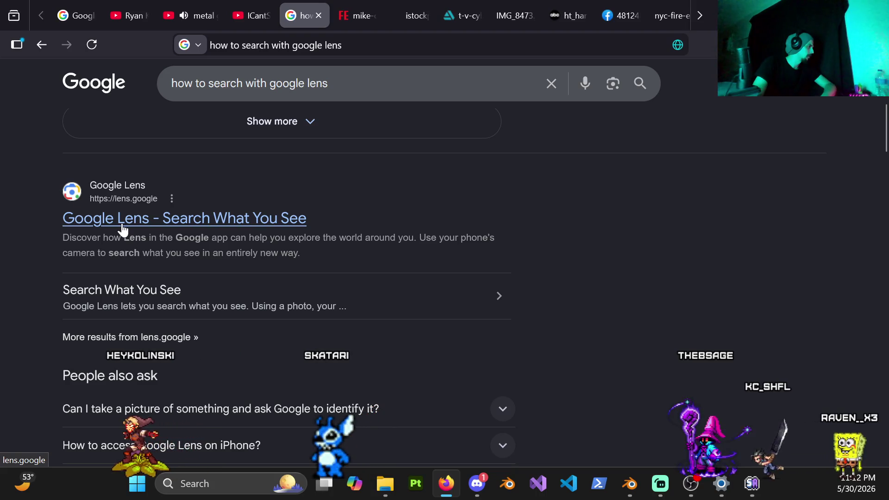
pyautogui.scroll(1, 167, 239)
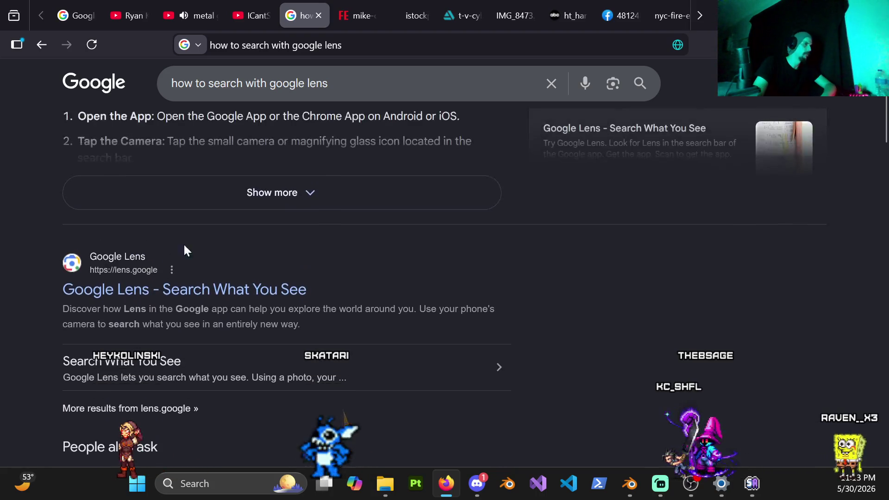
pyautogui.click(614, 84)
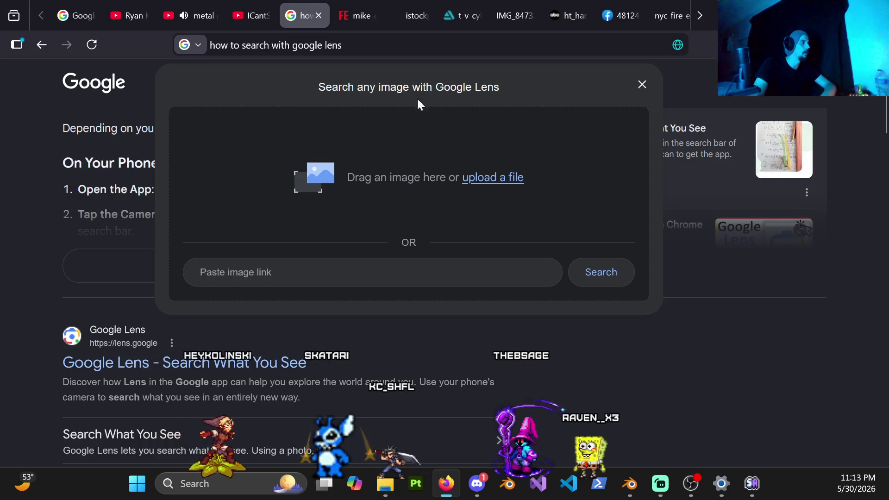
pyautogui.scroll(2, 534, 149)
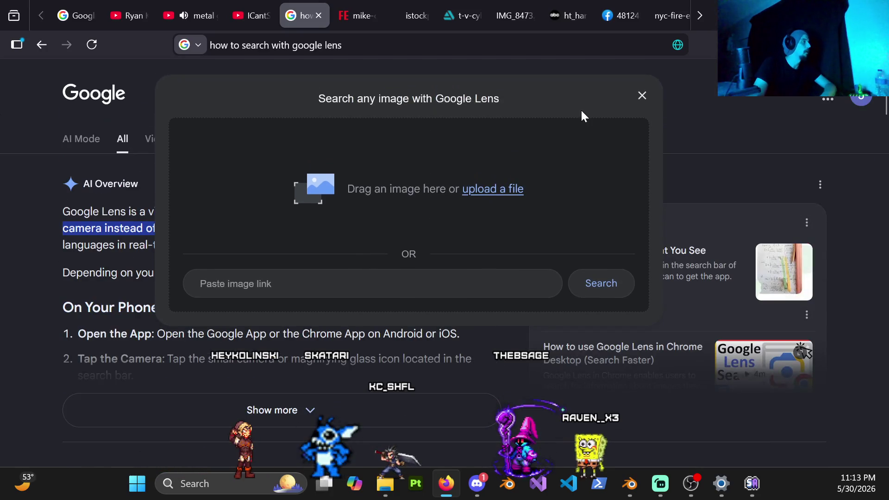
# Reopen the Lens panel a few times, leave it open, and switch to the NYC fire-escape photo tab.
pyautogui.click(641, 96)
pyautogui.click(612, 96)
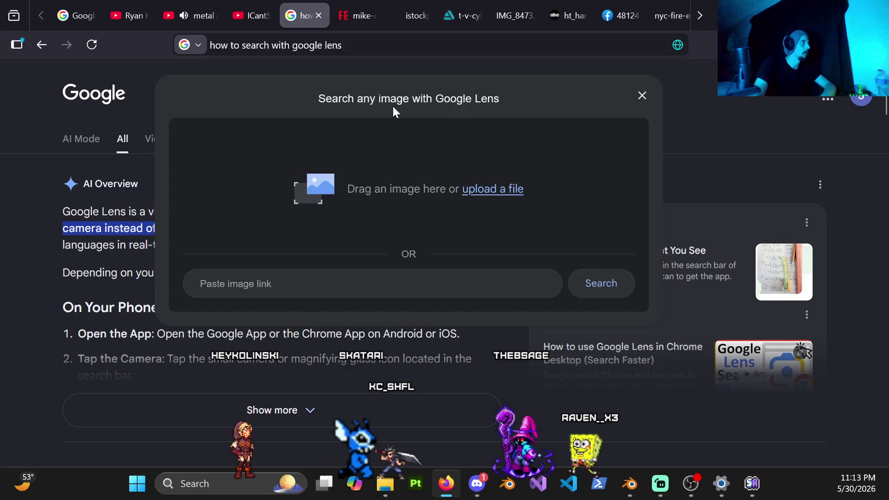
pyautogui.moveTo(502, 98); pyautogui.dragTo(368, 98)
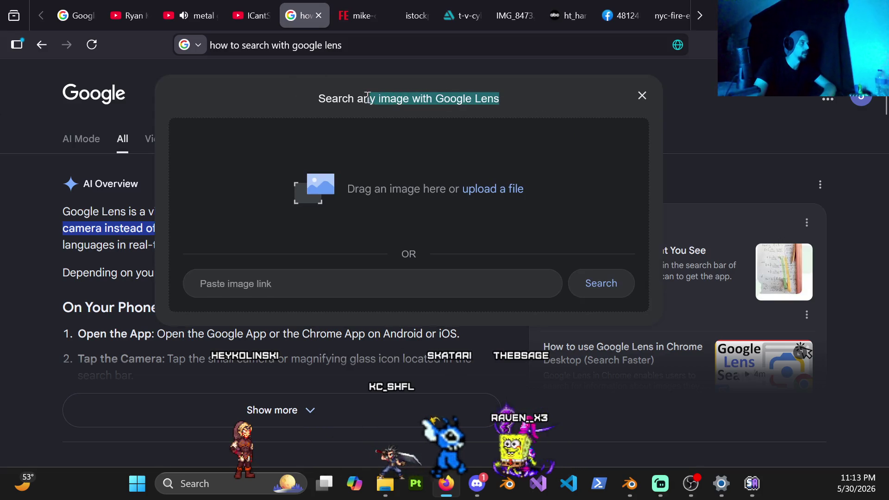
pyautogui.click(715, 105)
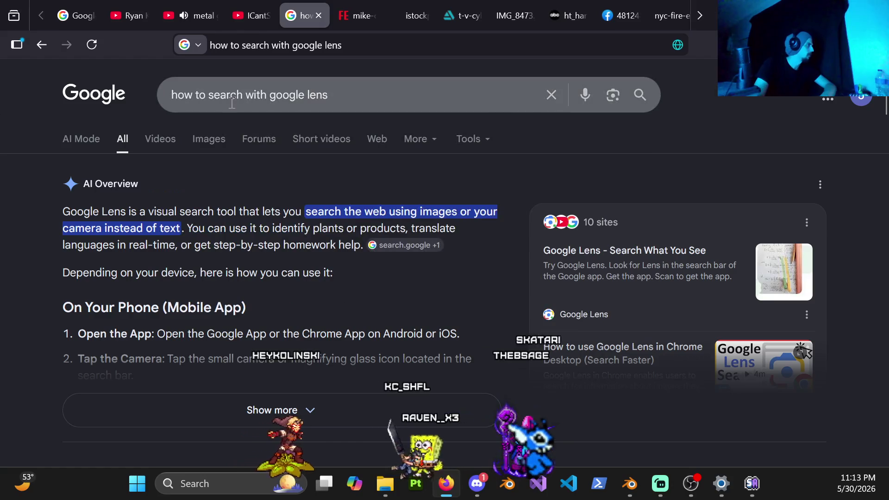
pyautogui.click(613, 96)
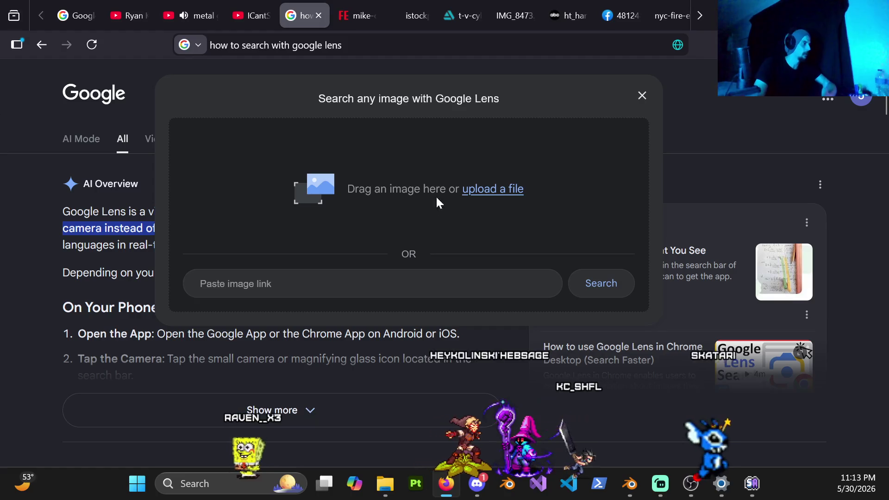
pyautogui.click(669, 16)
pyautogui.scroll(-2, 595, 17)
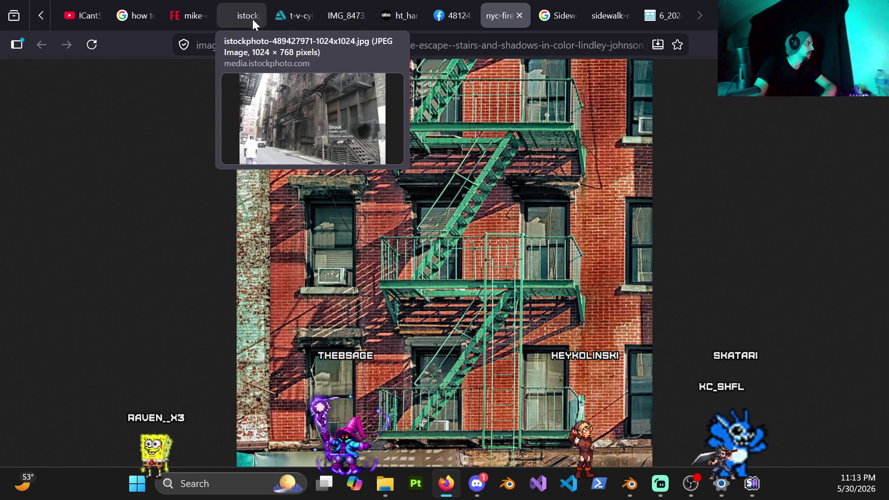
# View the mike-ciampo fire-escape ladder photo, toggling it between full size and fit-to-window.
pyautogui.click(187, 22)
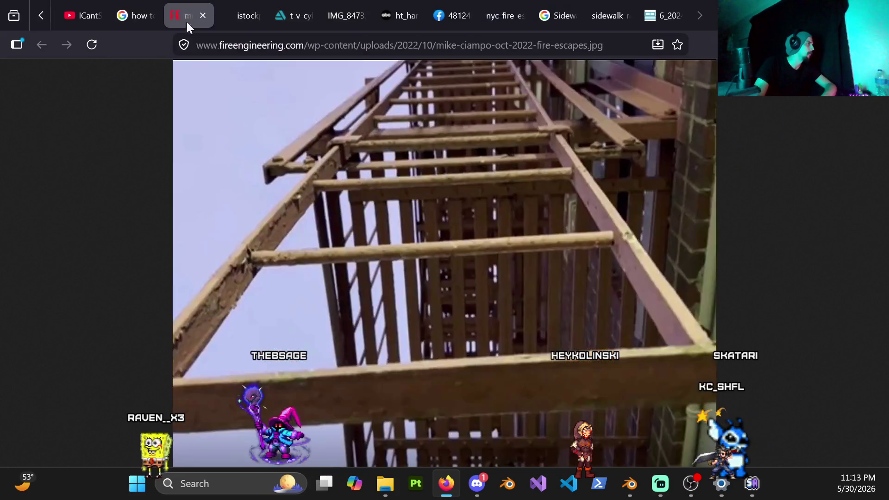
pyautogui.rightClick(458, 222)
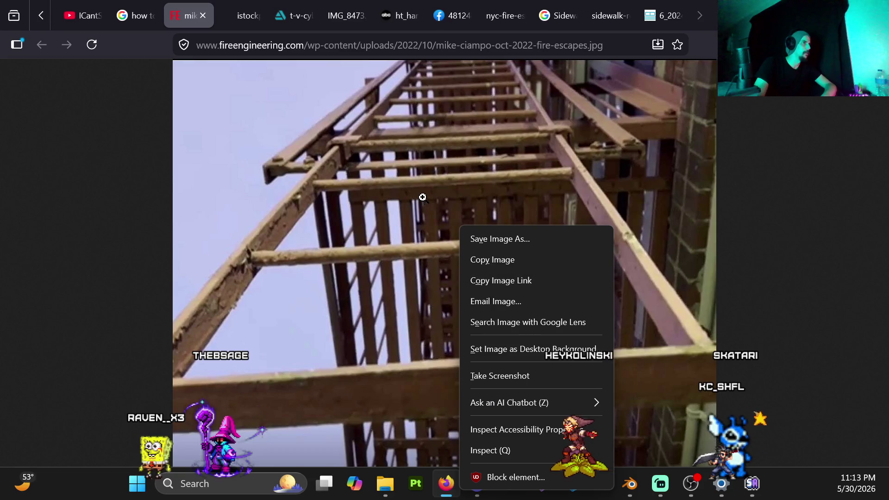
pyautogui.click(418, 199)
pyautogui.click(431, 209)
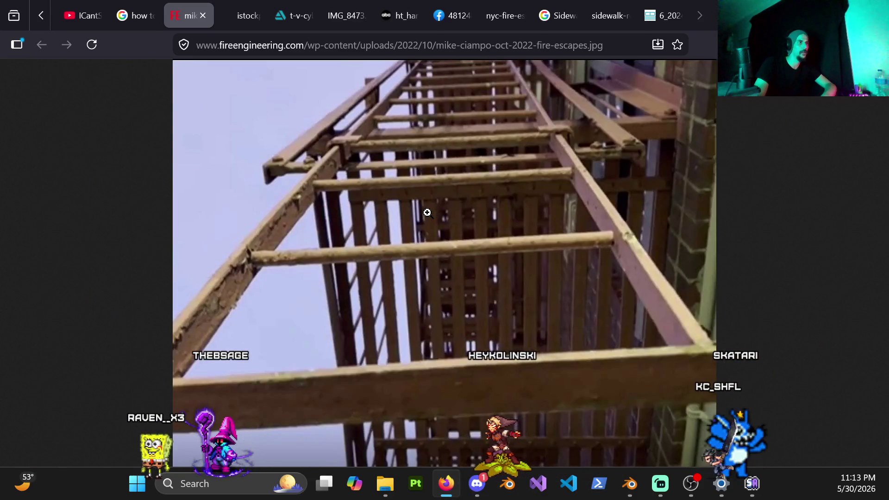
pyautogui.keyDown('ctrl'); pyautogui.scroll(-1, 419, 223); pyautogui.keyUp('ctrl')
pyautogui.keyDown('ctrl'); pyautogui.scroll(1, 420, 223); pyautogui.keyUp('ctrl')
pyautogui.click(413, 220)
pyautogui.rightClick(410, 219)
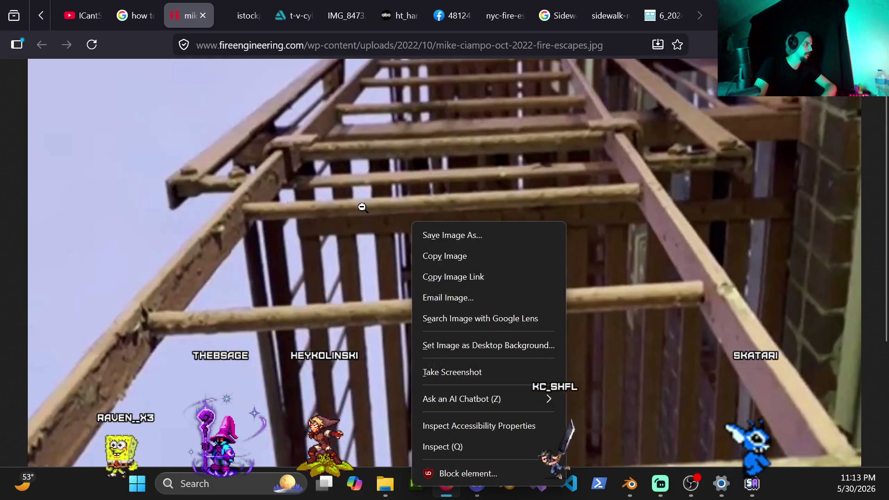
pyautogui.click(365, 208)
# Copy the ladder photo and paste it into the Google Lens image link field.
pyautogui.rightClick(363, 209)
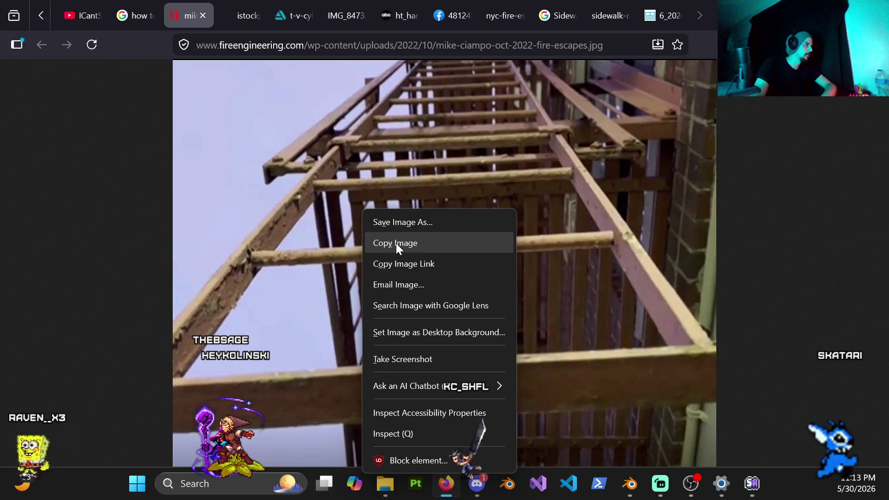
pyautogui.click(395, 243)
pyautogui.click(136, 15)
pyautogui.click(392, 290)
pyautogui.hotkey('ctrl', 'v')
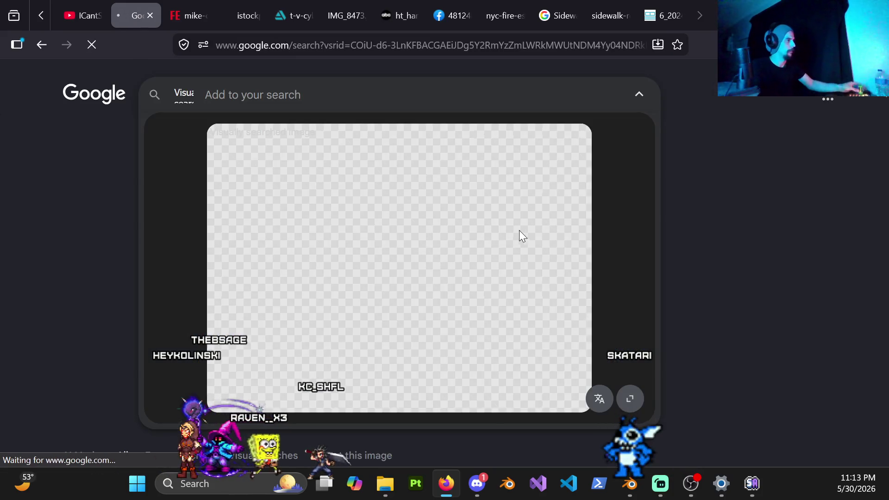
pyautogui.scroll(-3, 543, 257)
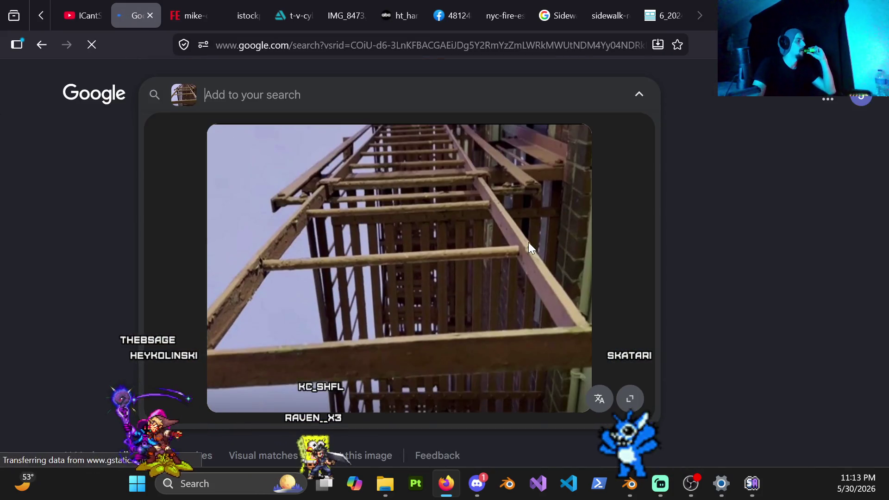
pyautogui.scroll(-5, 537, 235)
pyautogui.scroll(-3, 541, 219)
pyautogui.scroll(3, 701, 260)
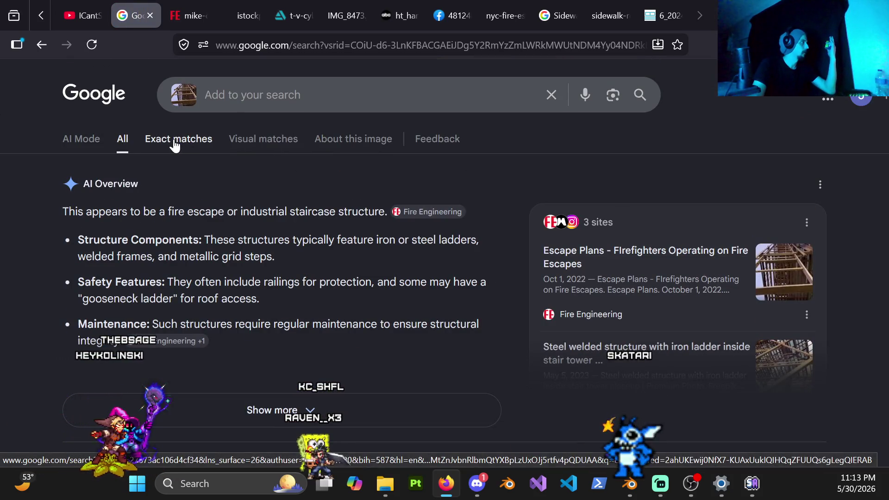
# Show Visual matches, preview the Facebook and Bull City Commons photos, then the Dreamstime attic ladder.
pyautogui.click(260, 143)
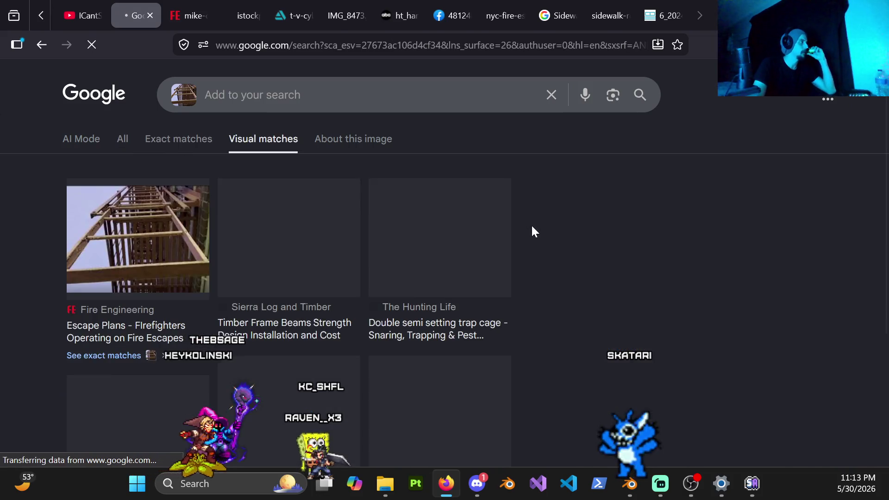
pyautogui.scroll(-1, 572, 247)
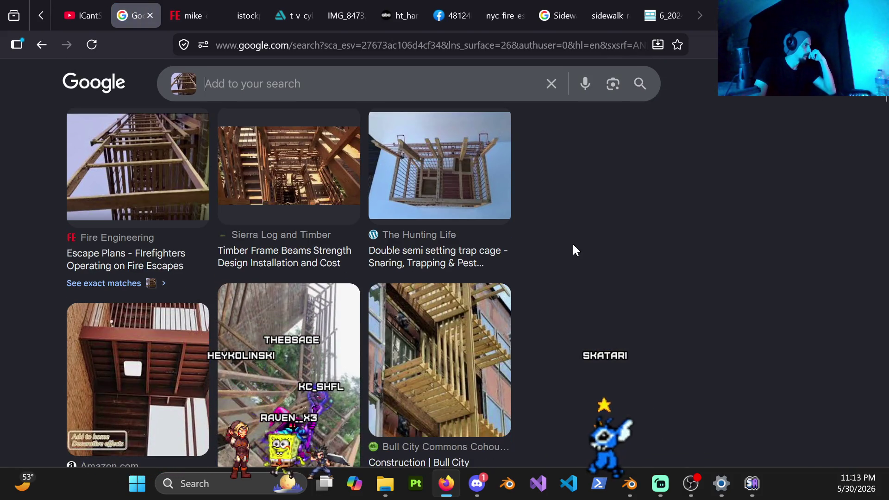
pyautogui.scroll(-2, 476, 364)
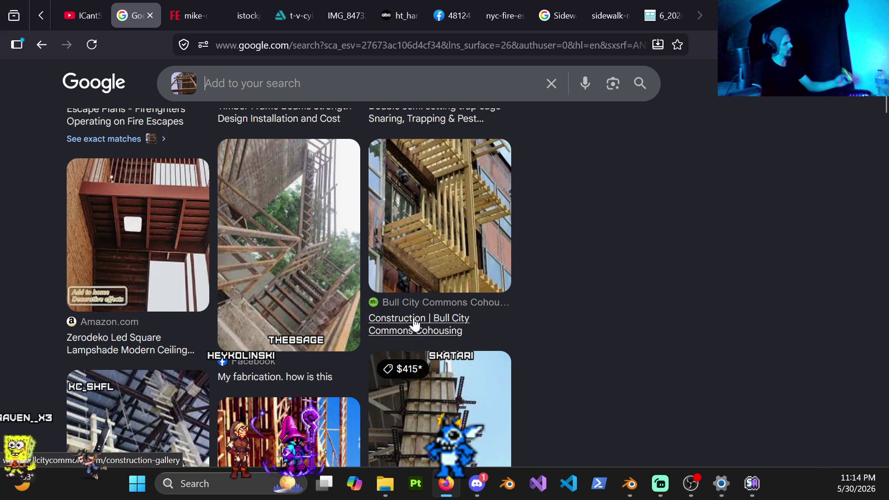
pyautogui.click(304, 262)
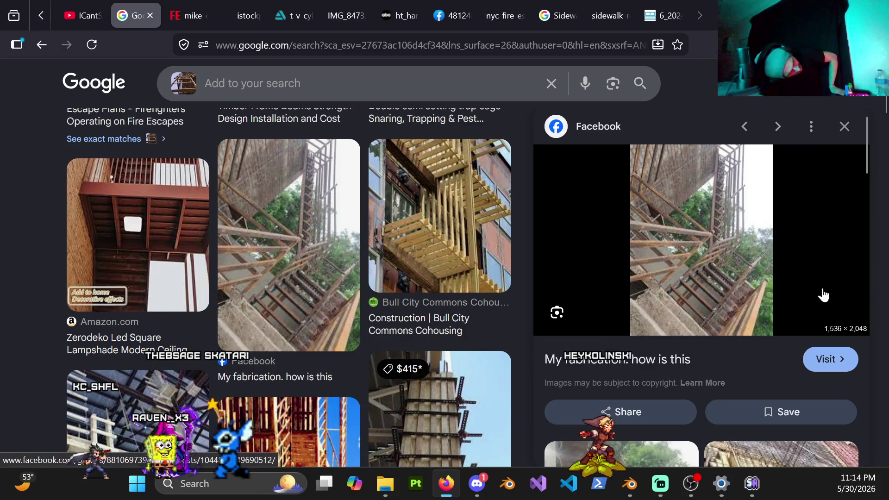
pyautogui.click(427, 243)
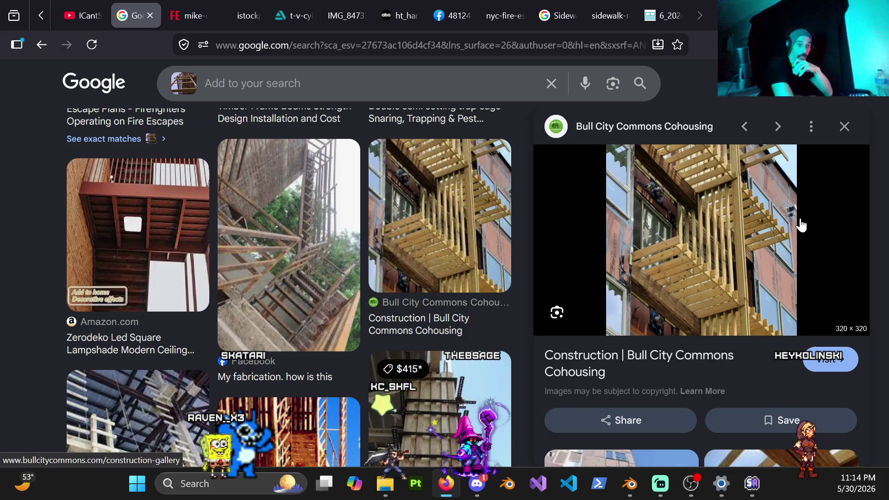
pyautogui.scroll(-2, 333, 307)
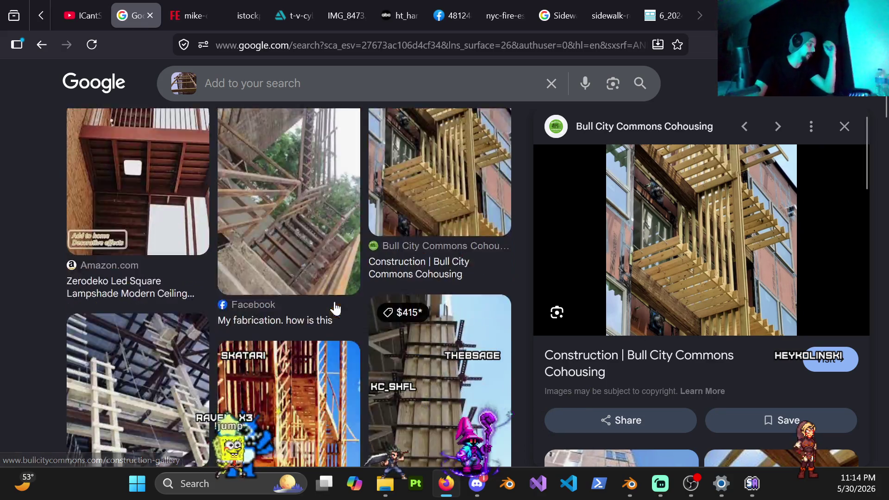
pyautogui.scroll(-3, 334, 307)
pyautogui.scroll(-1, 347, 314)
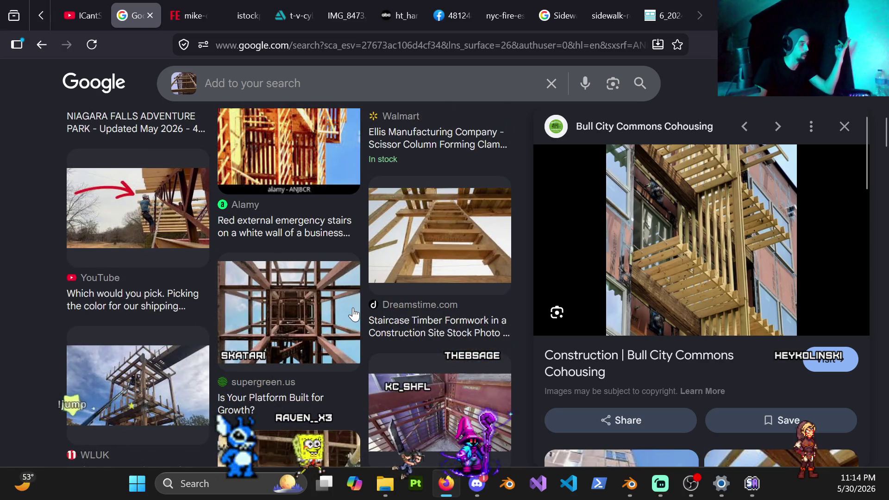
pyautogui.scroll(-1, 353, 315)
pyautogui.scroll(-2, 380, 324)
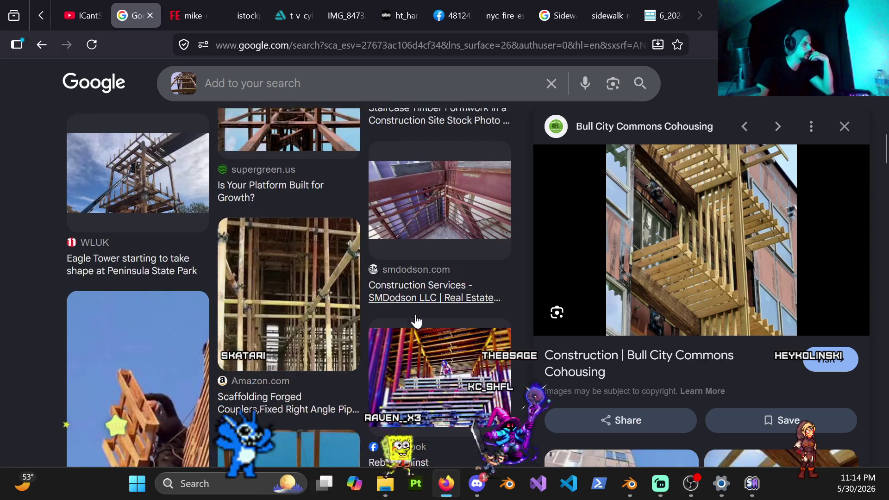
pyautogui.scroll(-1, 535, 380)
pyautogui.scroll(-3, 476, 348)
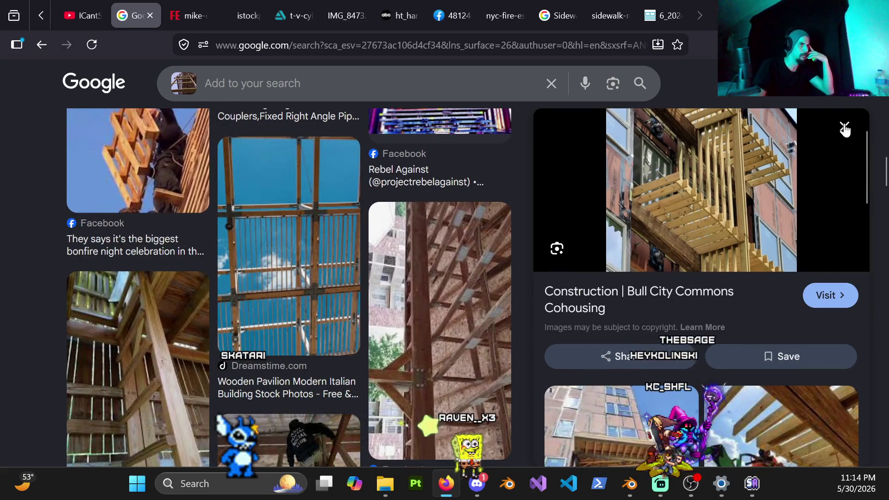
pyautogui.click(842, 128)
pyautogui.scroll(-3, 452, 288)
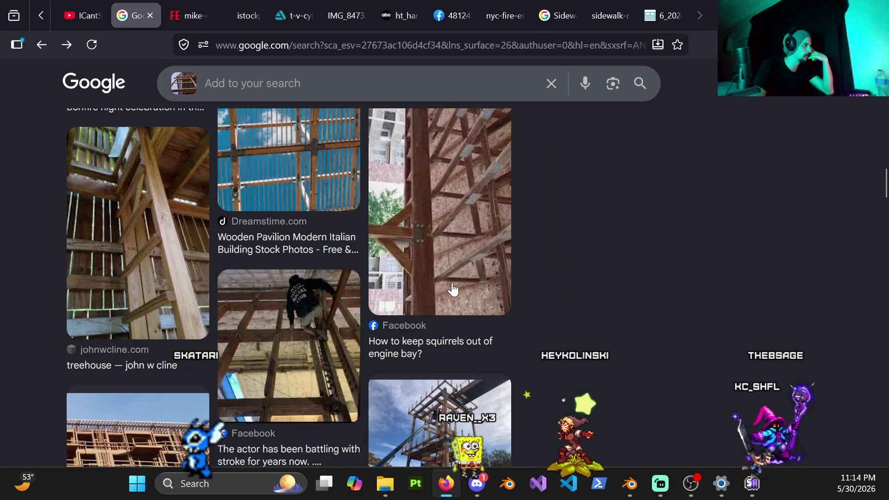
pyautogui.scroll(4, 452, 305)
pyautogui.scroll(-3, 454, 338)
pyautogui.scroll(-2, 453, 338)
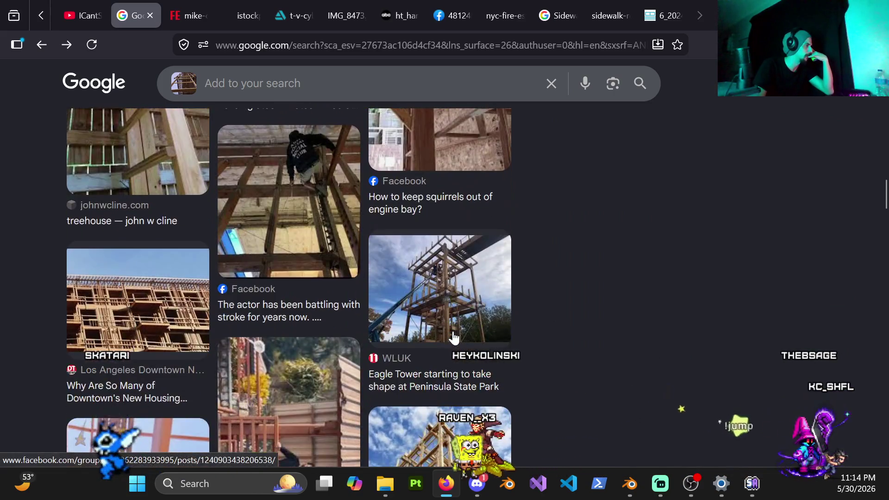
pyautogui.scroll(-3, 455, 339)
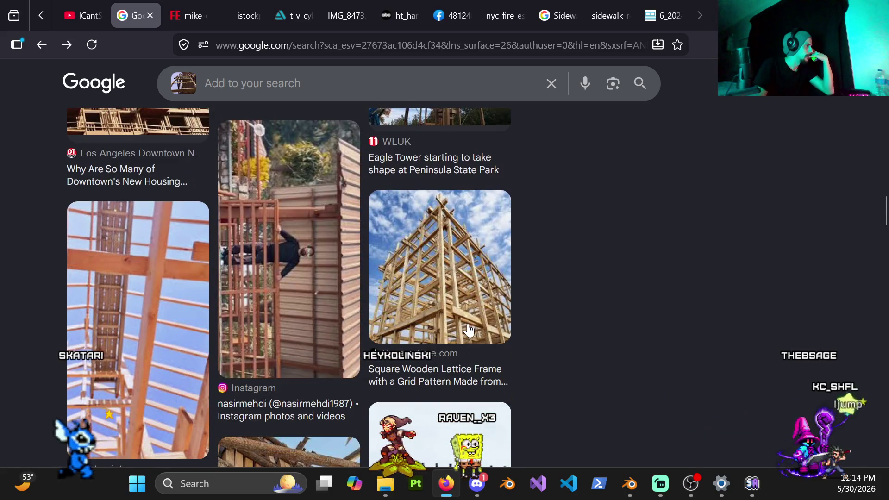
pyautogui.scroll(-3, 459, 336)
pyautogui.scroll(-3, 467, 331)
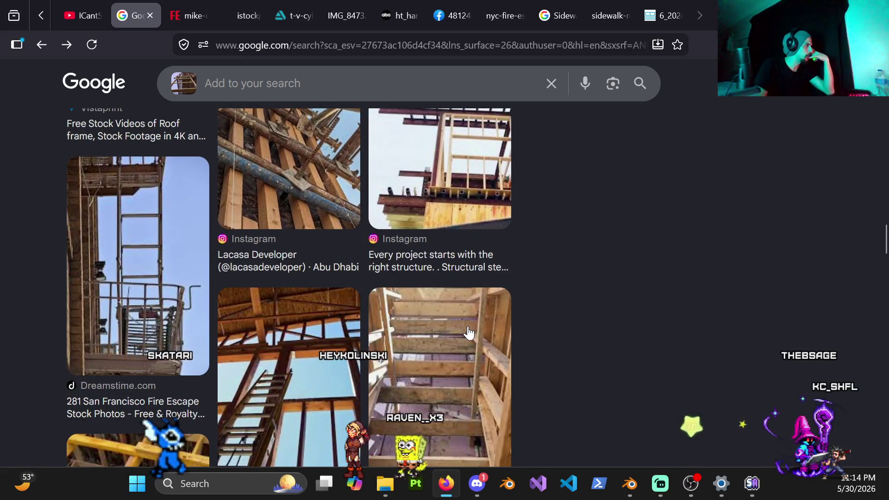
pyautogui.scroll(-3, 463, 335)
pyautogui.scroll(-4, 448, 354)
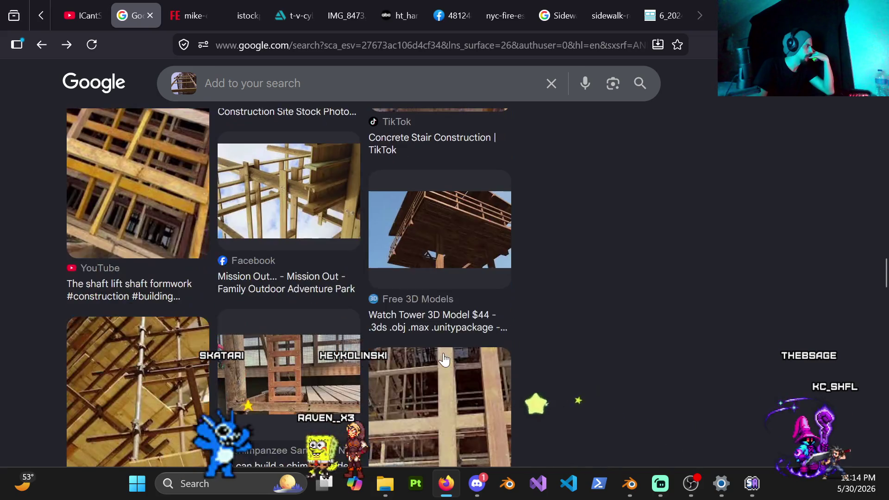
pyautogui.scroll(-2, 446, 358)
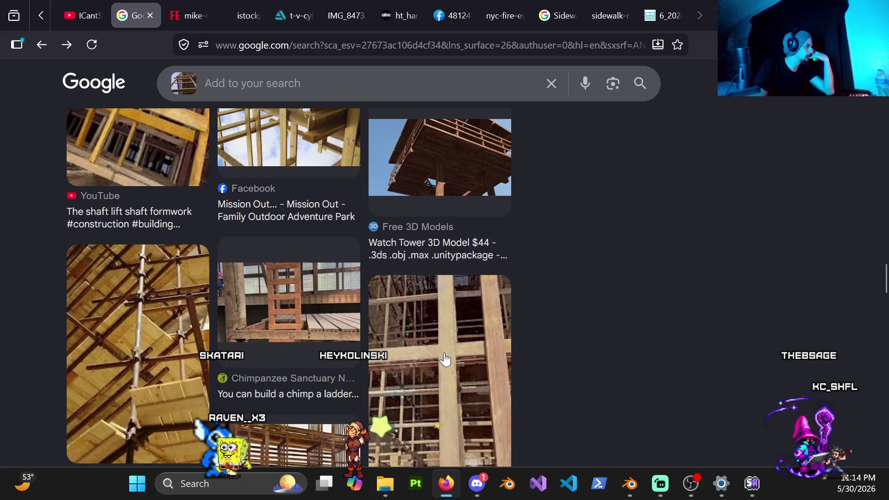
pyautogui.scroll(-2, 445, 358)
pyautogui.scroll(-2, 445, 359)
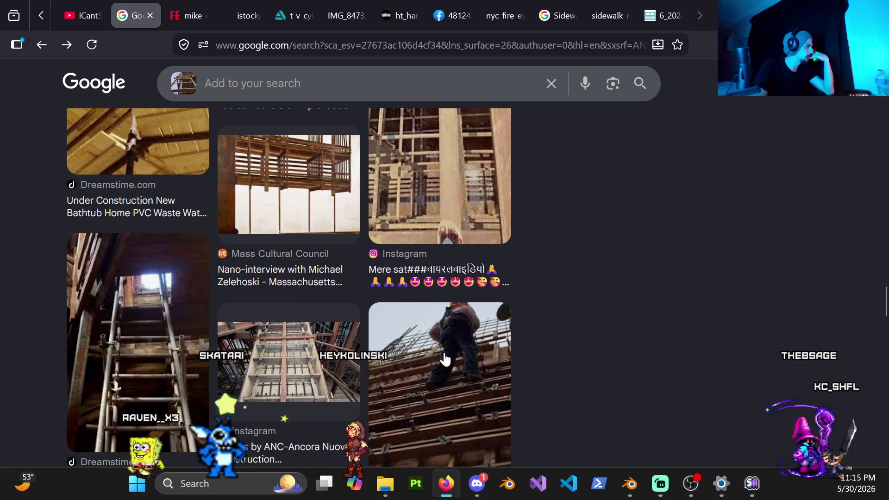
pyautogui.scroll(-1, 445, 359)
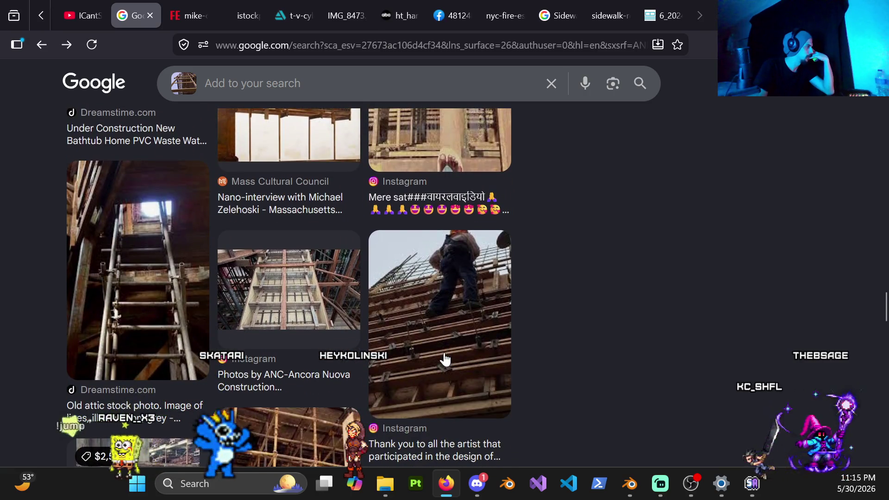
pyautogui.click(129, 310)
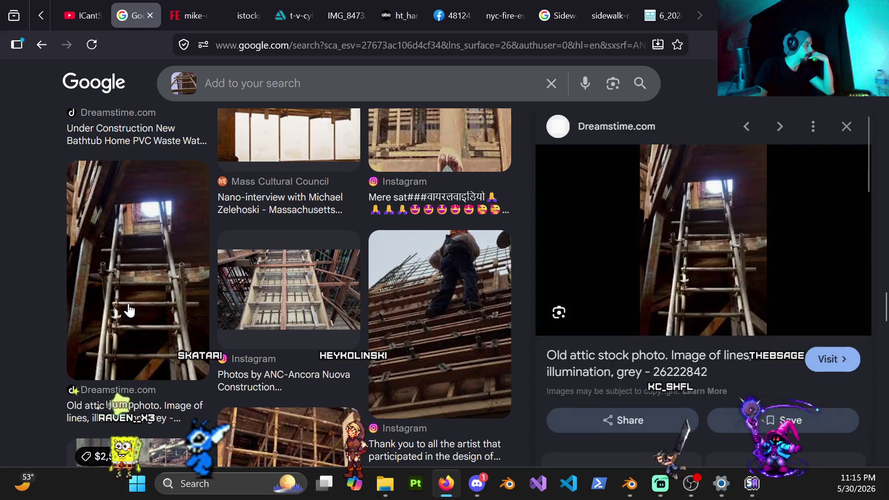
# Send the Dreamstime attic-ladder photo to a new tab and preview the related angled ladder photo.
pyautogui.rightClick(707, 259)
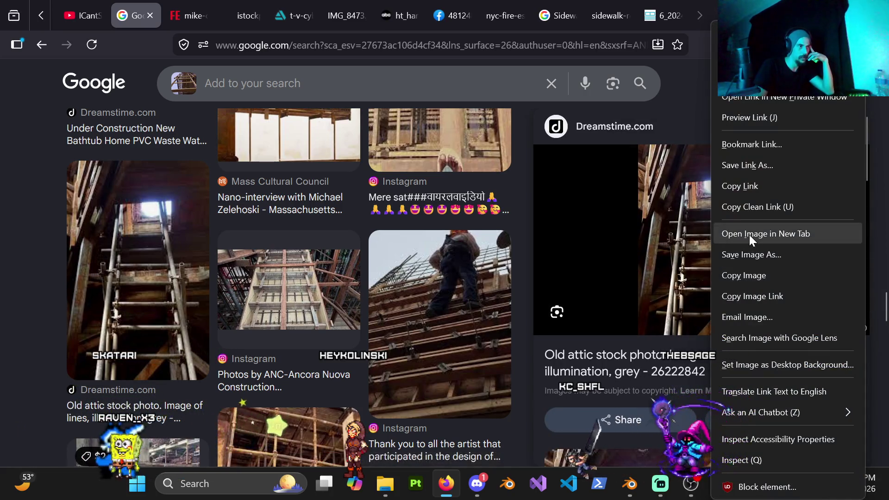
pyautogui.click(749, 234)
pyautogui.scroll(-3, 552, 328)
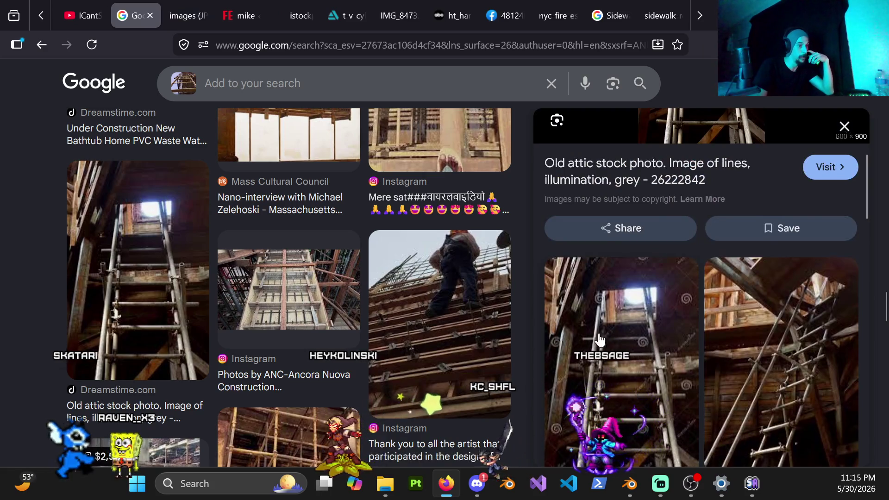
pyautogui.scroll(-3, 642, 318)
pyautogui.scroll(2, 761, 339)
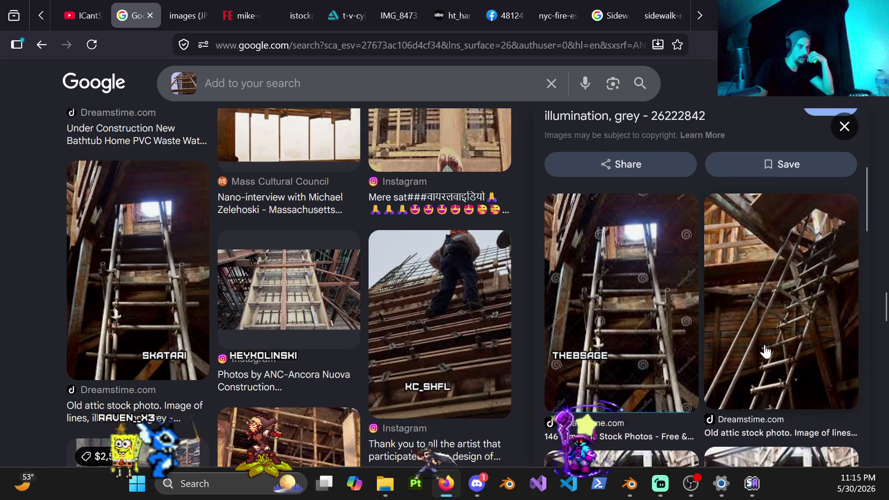
pyautogui.click(765, 347)
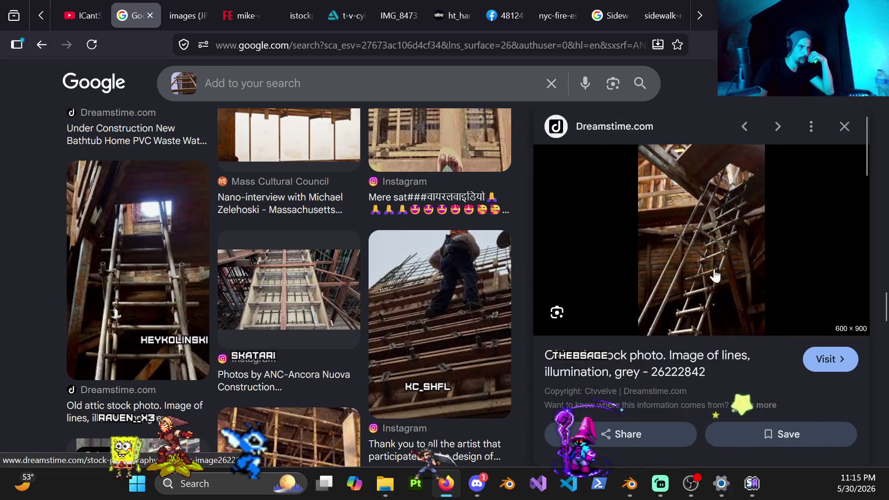
# Send the angled ladder photo to a new tab and switch to the attic ladder image tab.
pyautogui.rightClick(709, 248)
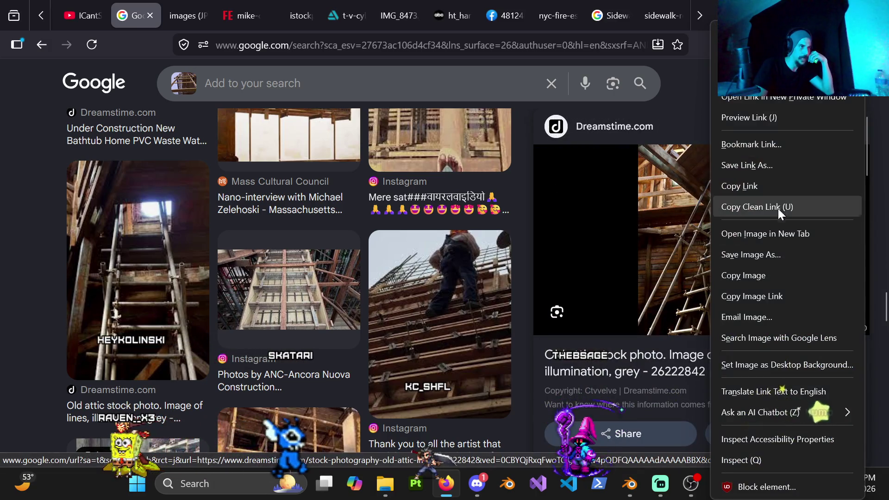
pyautogui.click(757, 239)
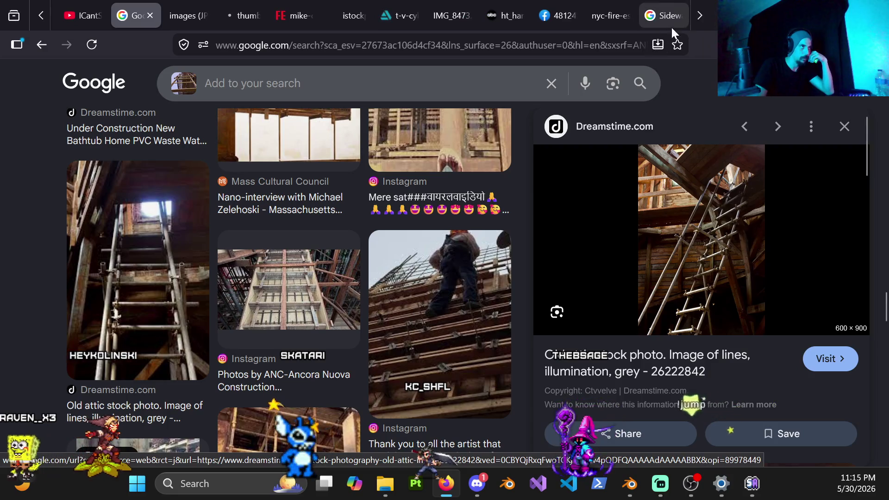
pyautogui.click(236, 20)
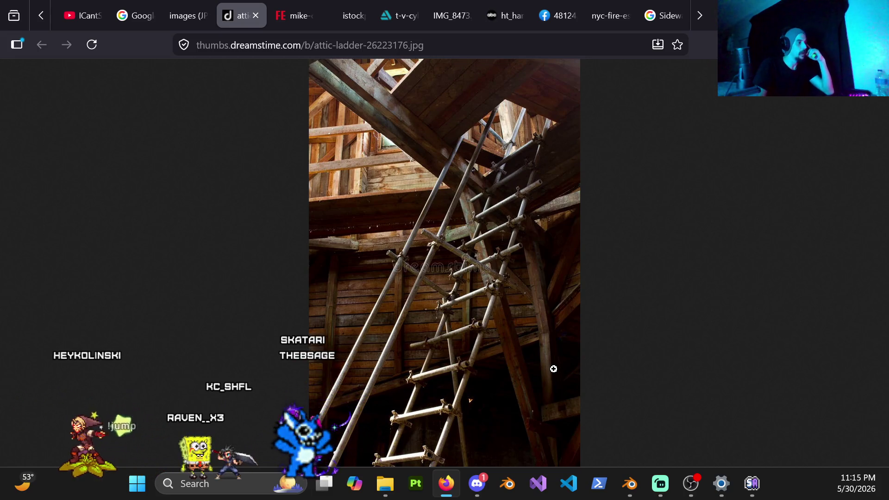
# Study the attic ladder image at full size, return to the fire-escape photo, then to Blender.
pyautogui.click(462, 366)
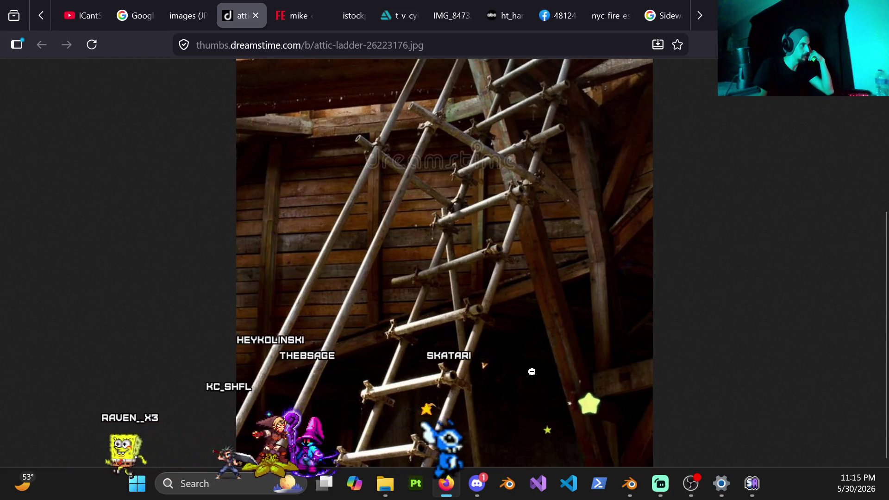
pyautogui.scroll(3, 531, 372)
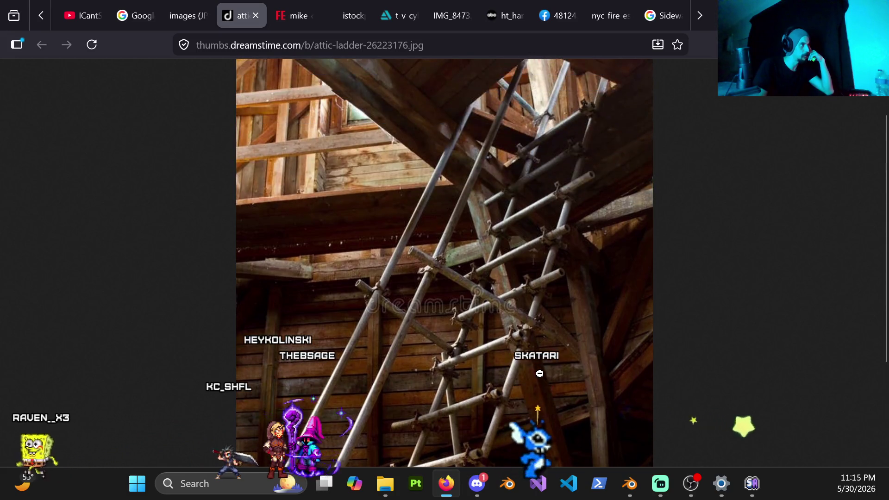
pyautogui.scroll(2, 526, 365)
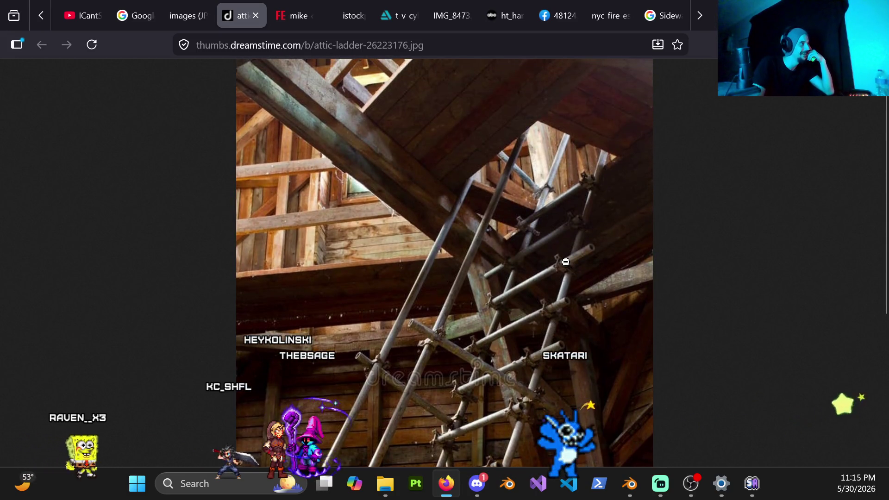
pyautogui.scroll(-3, 560, 194)
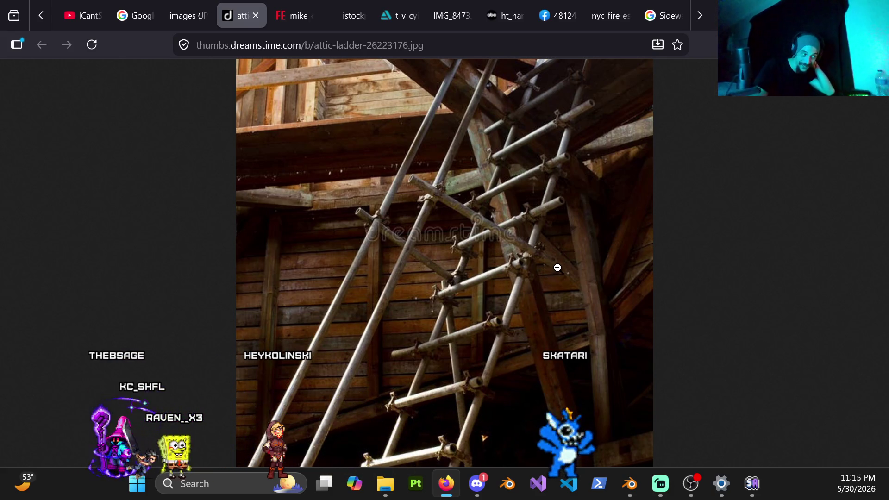
pyautogui.scroll(-2, 553, 268)
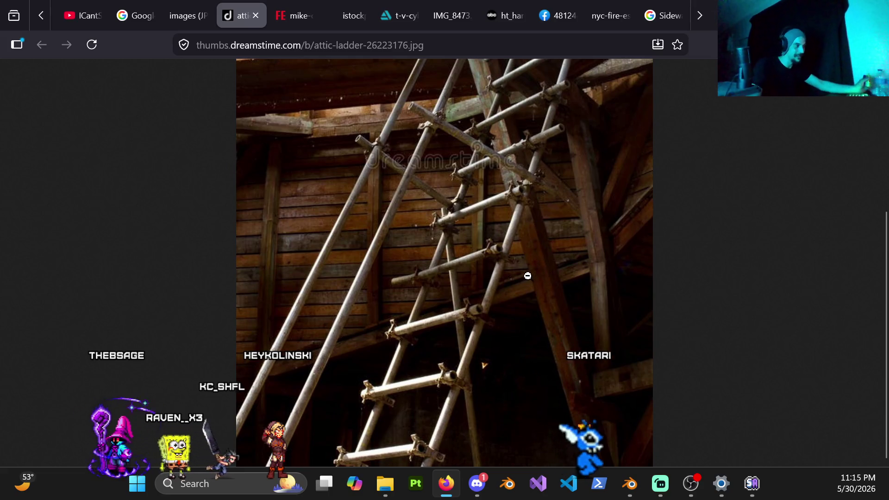
pyautogui.scroll(5, 523, 279)
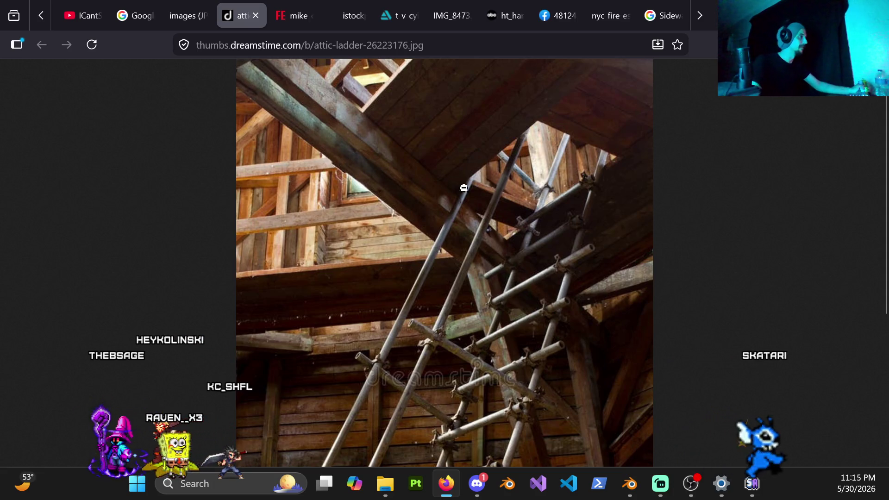
pyautogui.scroll(-5, 463, 187)
pyautogui.click(304, 20)
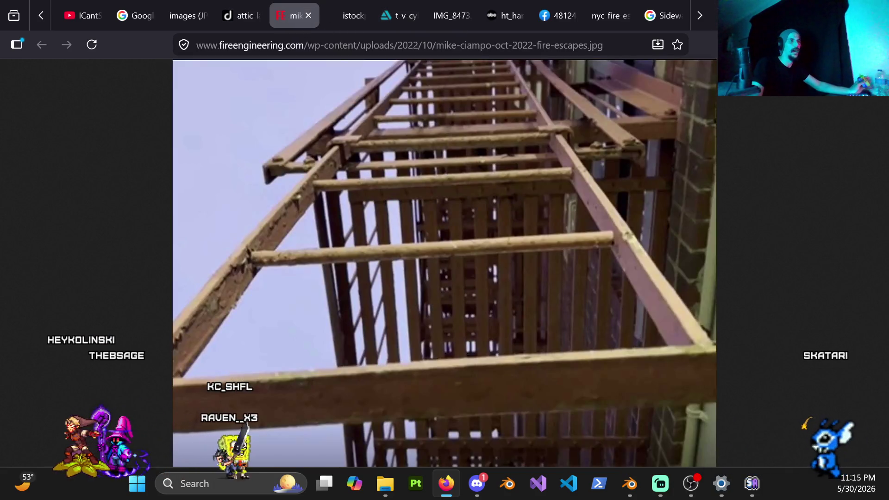
pyautogui.hotkey('alt', 'Tab')
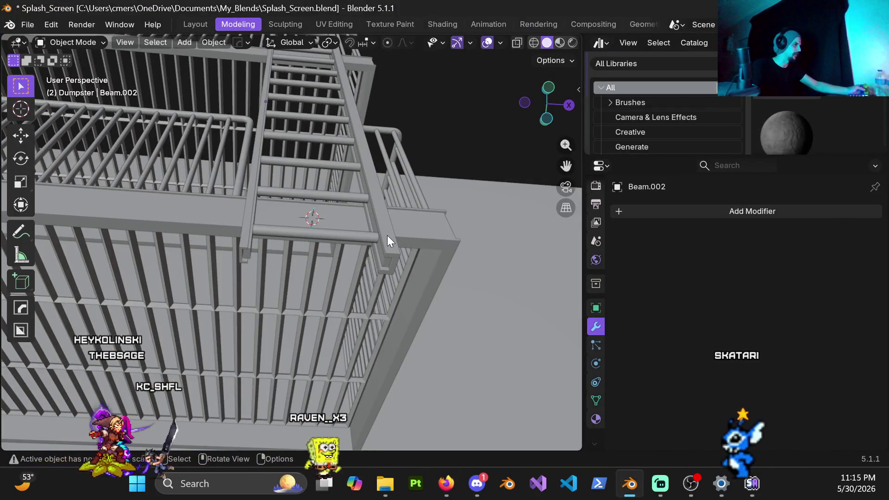
# Delete the ladder's side beam Beam.001 and select the remaining beam.
pyautogui.click(387, 235)
pyautogui.moveTo(383, 244)
pyautogui.mouseDown(button='middle')
pyautogui.moveTo(378, 194)
pyautogui.moveTo(379, 220)
pyautogui.mouseUp(button='middle')
pyautogui.press('x')
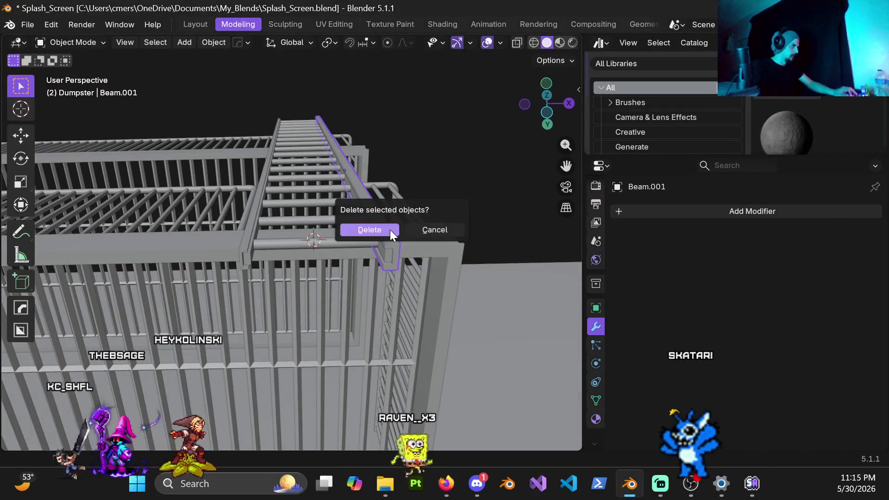
pyautogui.click(374, 230)
pyautogui.click(253, 234)
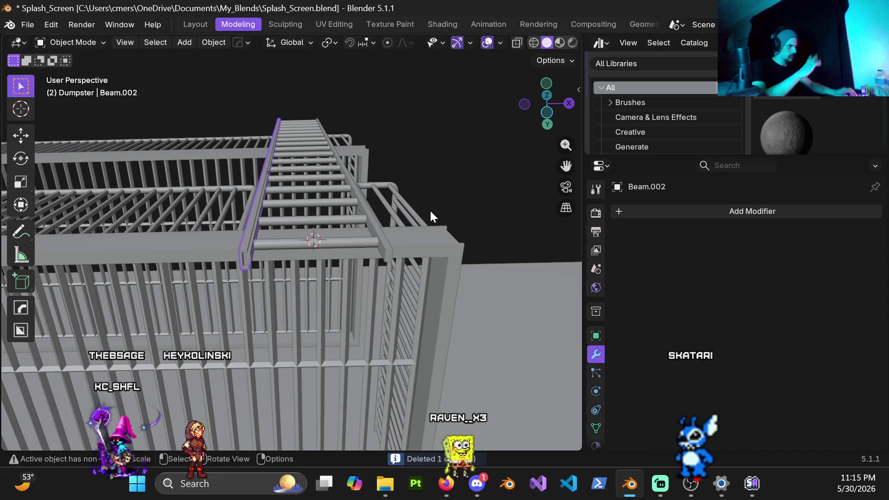
pyautogui.moveTo(431, 211)
pyautogui.mouseDown(button='middle')
pyautogui.moveTo(205, 237)
pyautogui.moveTo(219, 283)
pyautogui.moveTo(317, 294)
pyautogui.moveTo(395, 275)
pyautogui.moveTo(429, 250)
pyautogui.moveTo(332, 243)
pyautogui.moveTo(138, 359)
pyautogui.moveTo(129, 330)
pyautogui.moveTo(343, 298)
pyautogui.moveTo(313, 298)
pyautogui.moveTo(383, 311)
pyautogui.moveTo(500, 291)
pyautogui.moveTo(385, 269)
pyautogui.moveTo(313, 268)
pyautogui.moveTo(336, 310)
pyautogui.moveTo(454, 293)
pyautogui.mouseUp(button='middle')
pyautogui.scroll(3, 320, 260)
pyautogui.scroll(3, 303, 237)
# Inspect the balcony floor and the ladder rungs' array while orbiting the model.
pyautogui.moveTo(303, 236)
pyautogui.mouseDown(button='middle')
pyautogui.moveTo(245, 297)
pyautogui.moveTo(223, 273)
pyautogui.moveTo(299, 305)
pyautogui.mouseUp(button='middle')
pyautogui.scroll(-3, 223, 272)
pyautogui.click(350, 343)
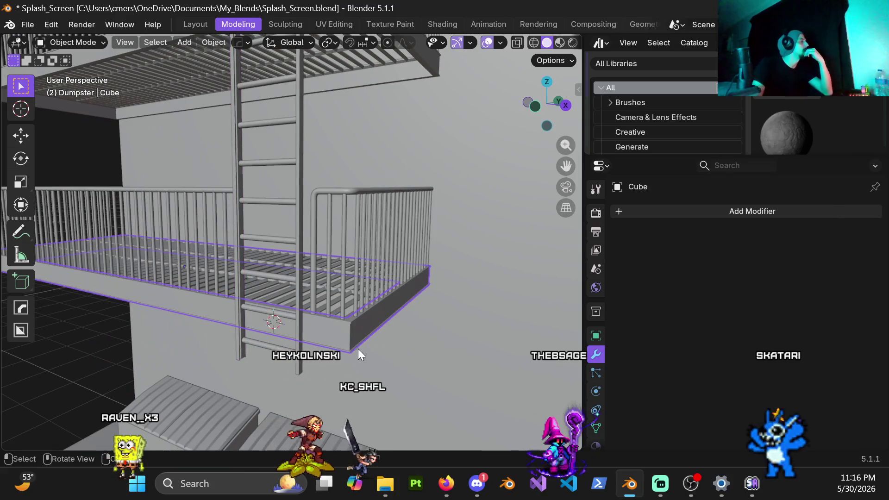
pyautogui.click(284, 203)
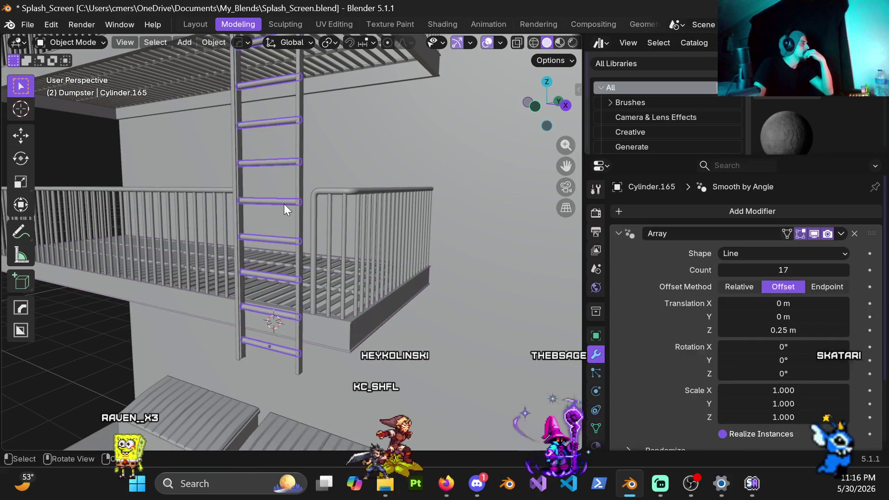
pyautogui.scroll(-3, 312, 223)
pyautogui.scroll(3, 317, 217)
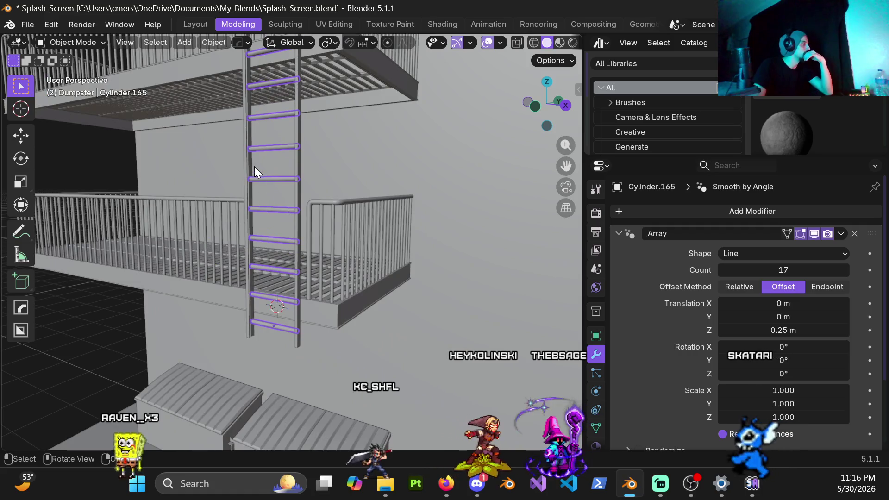
pyautogui.moveTo(255, 185); pyautogui.dragTo(284, 223, button='middle')
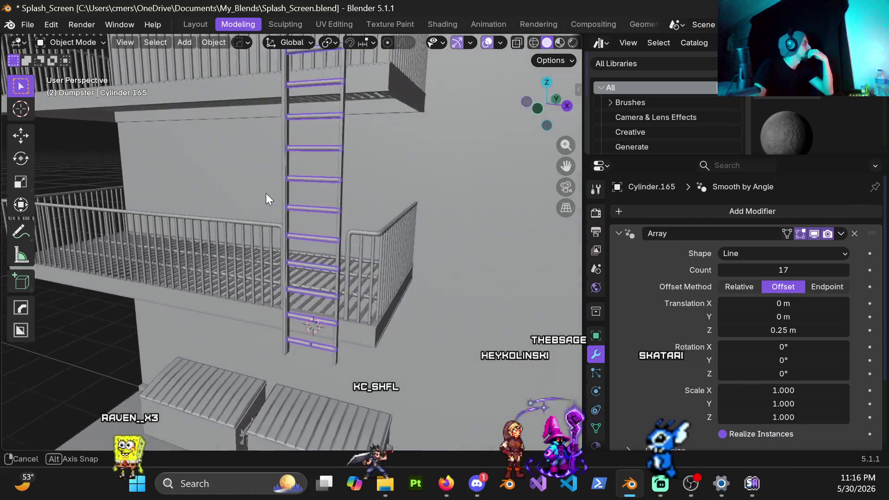
pyautogui.scroll(-2, 254, 278)
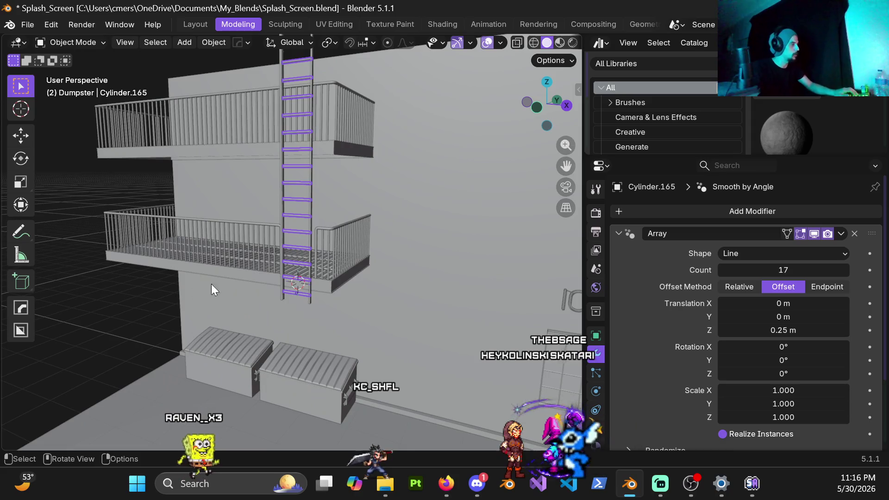
pyautogui.scroll(5, 194, 287)
# Select the ladder's vertical side beam and bring up the Transform Pivot Point choices.
pyautogui.click(247, 287)
pyautogui.moveTo(270, 302); pyautogui.dragTo(304, 78, button='middle')
pyautogui.click(327, 42)
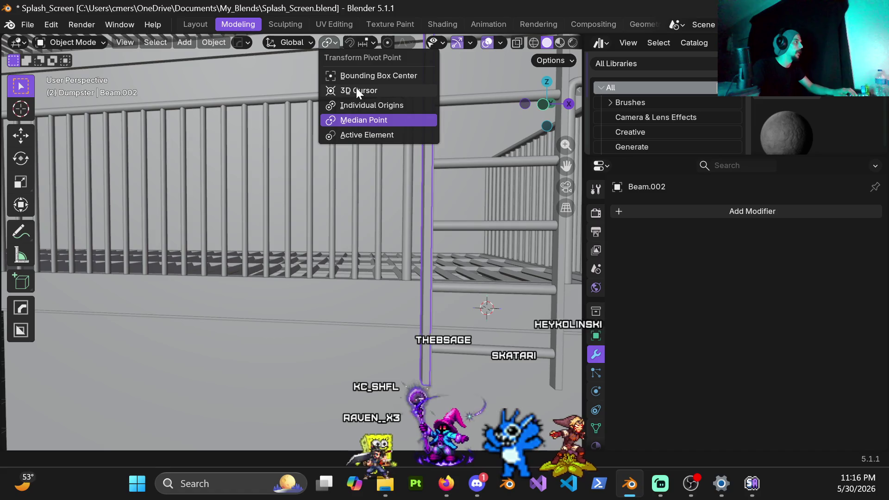
# With 3D Cursor pivot, duplicate the side beam mirrored along X (scale -1).
pyautogui.click(356, 90)
pyautogui.keyDown('shift'); pyautogui.moveTo(361, 215); pyautogui.dragTo(307, 239, button='middle'); pyautogui.keyUp('shift')
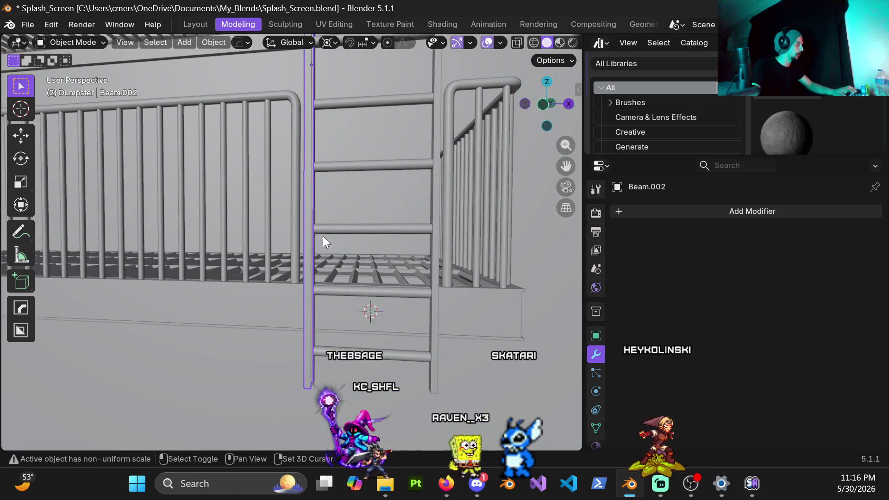
pyautogui.hotkey('shift', 'd')
pyautogui.write('sx-1')
pyautogui.press('Return')
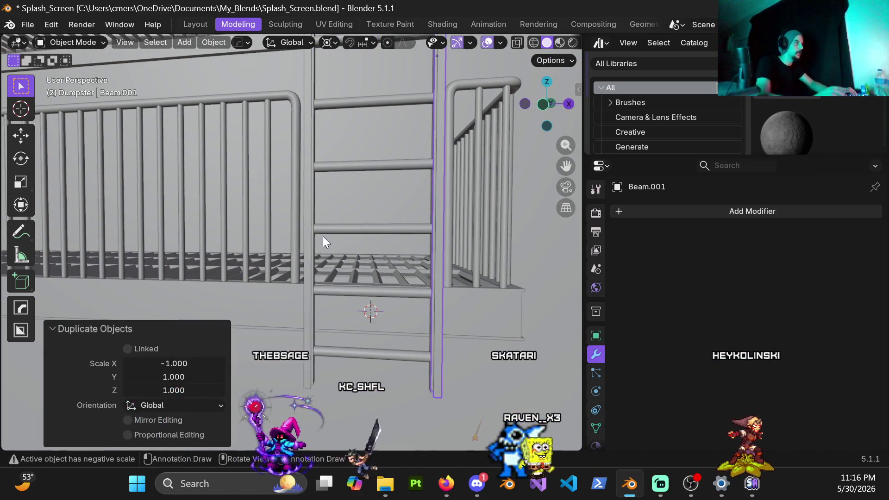
# Apply the mirrored beam's scale, look over the scene, and return to the fire-escape photo.
pyautogui.hotkey('ctrl', 'a')
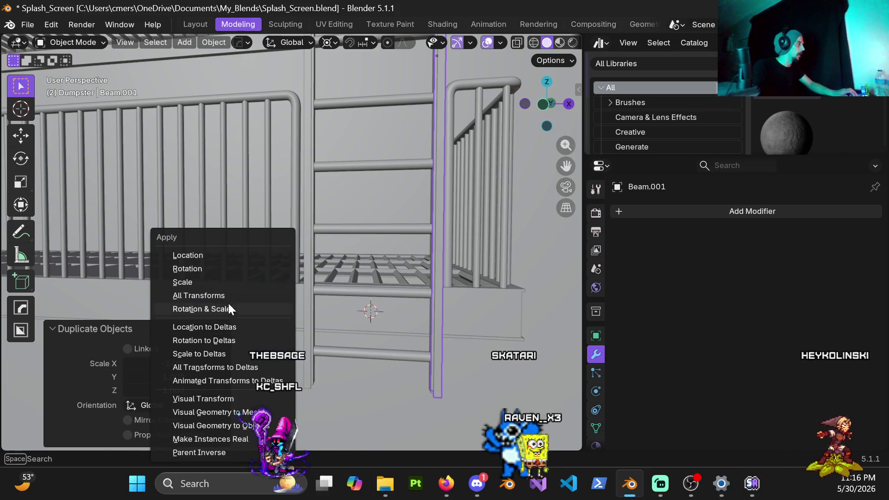
pyautogui.click(215, 281)
pyautogui.scroll(-5, 275, 277)
pyautogui.moveTo(350, 238); pyautogui.dragTo(259, 201, button='middle')
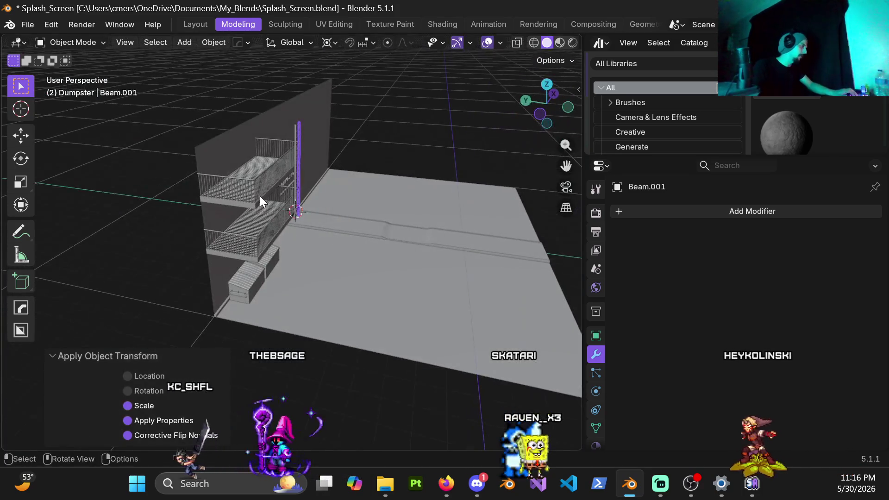
pyautogui.scroll(5, 347, 252)
pyautogui.moveTo(417, 286)
pyautogui.keyDown('shift'); pyautogui.mouseDown(button='middle')
pyautogui.moveTo(357, 269)
pyautogui.moveTo(354, 226)
pyautogui.moveTo(299, 197)
pyautogui.moveTo(327, 268)
pyautogui.moveTo(344, 208)
pyautogui.moveTo(338, 272)
pyautogui.moveTo(256, 283)
pyautogui.moveTo(282, 304)
pyautogui.moveTo(290, 300)
pyautogui.mouseUp(button='middle'); pyautogui.keyUp('shift')
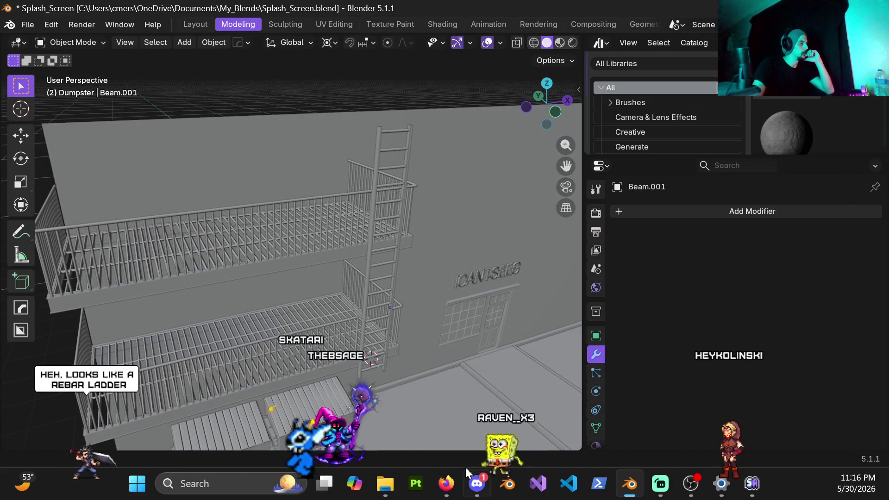
pyautogui.click(446, 484)
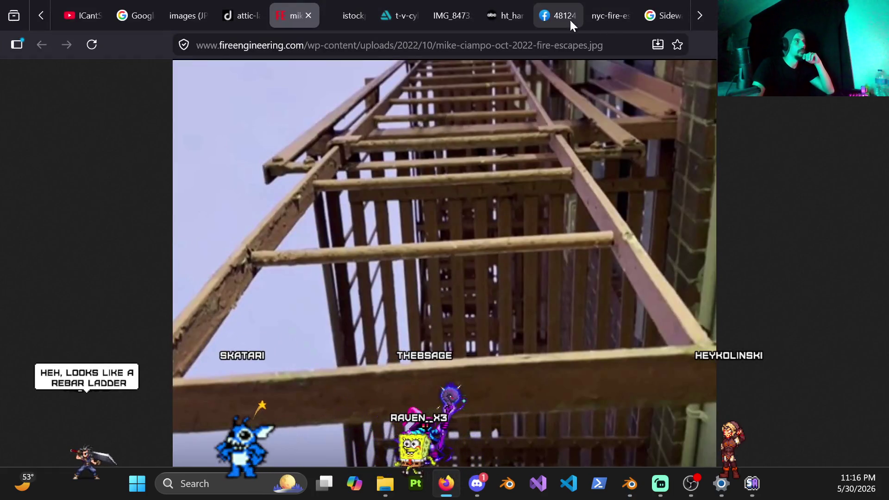
# Shrink the Firefox window so the Blender scene shows behind the NYC fire-escape photo.
pyautogui.moveTo(569, 22); pyautogui.dragTo(747, 149)
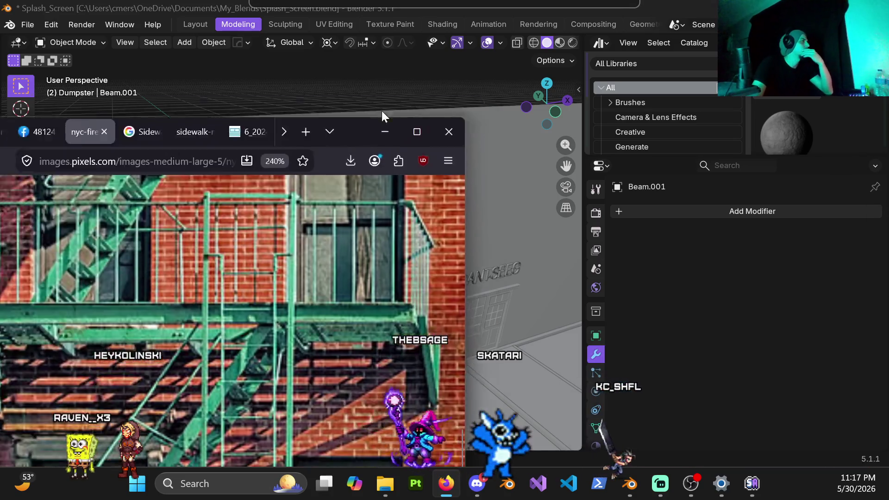
# Bring Firefox forward, close the Google sidewalk tab and flip through the alley reference photo tabs.
pyautogui.moveTo(381, 111); pyautogui.dragTo(508, 28)
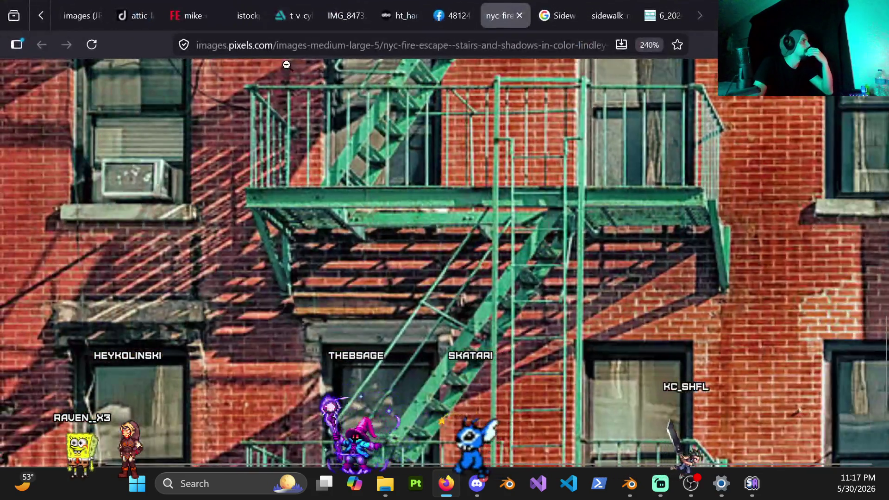
pyautogui.scroll(2, 154, 21)
pyautogui.scroll(3, 238, 28)
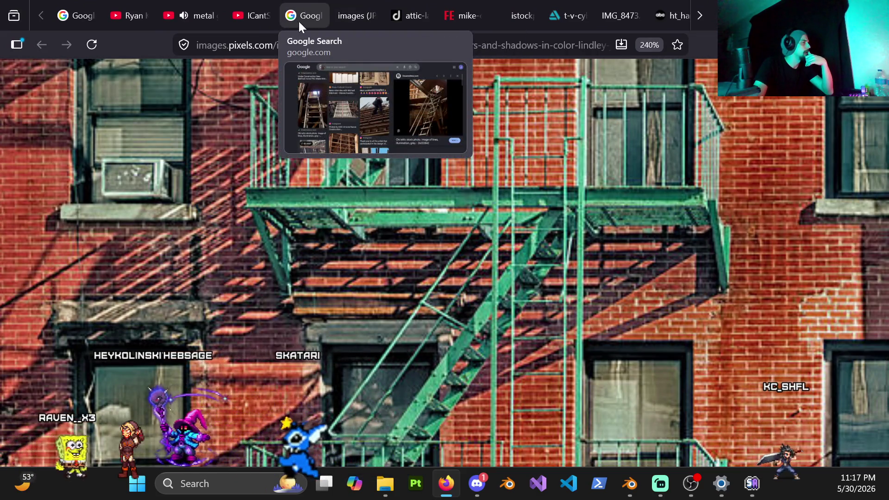
pyautogui.scroll(-2, 599, 19)
pyautogui.scroll(-1, 599, 19)
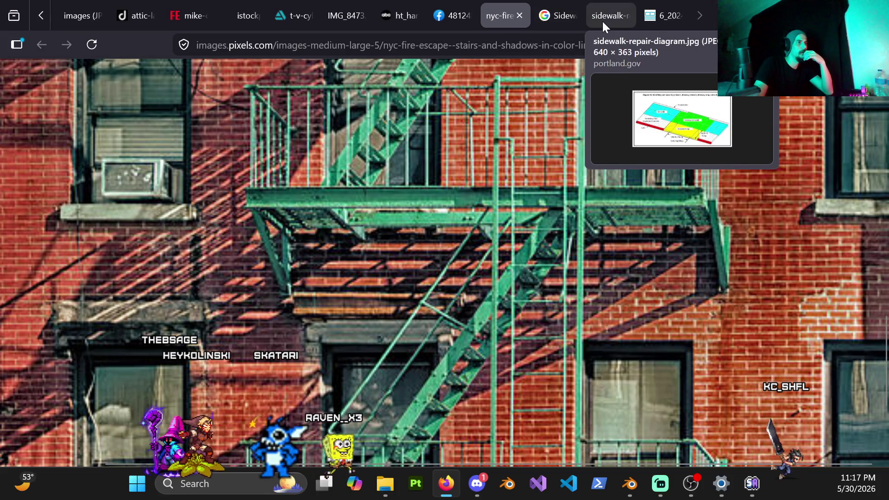
pyautogui.click(570, 16)
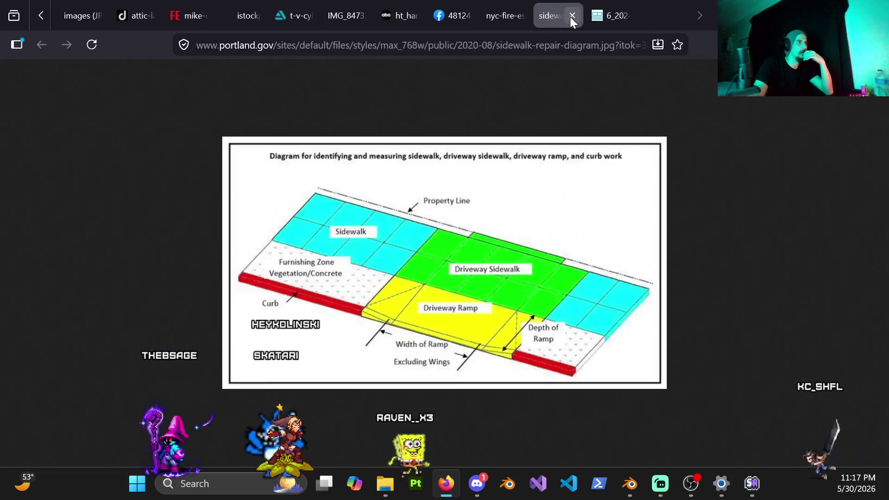
pyautogui.click(605, 16)
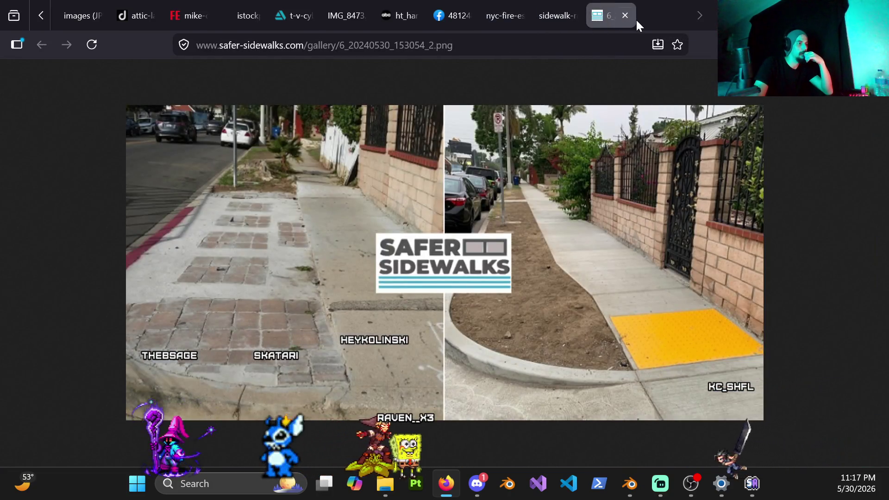
pyautogui.click(399, 15)
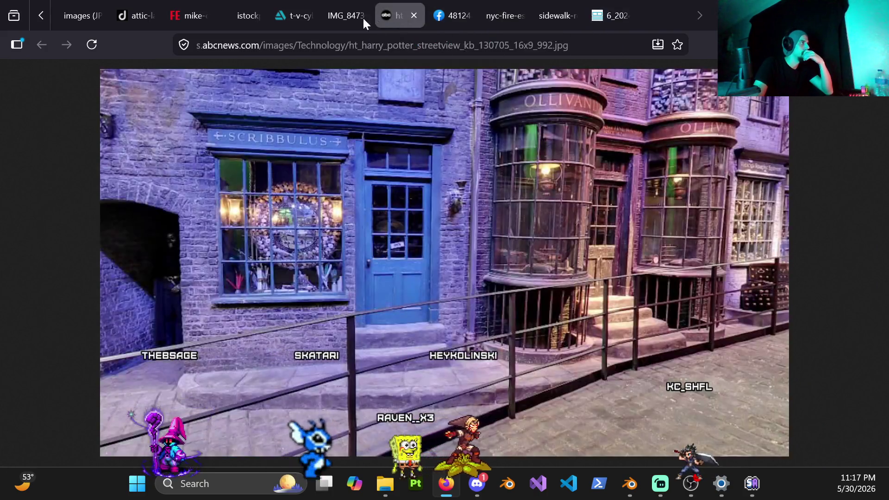
pyautogui.click(353, 16)
pyautogui.click(296, 23)
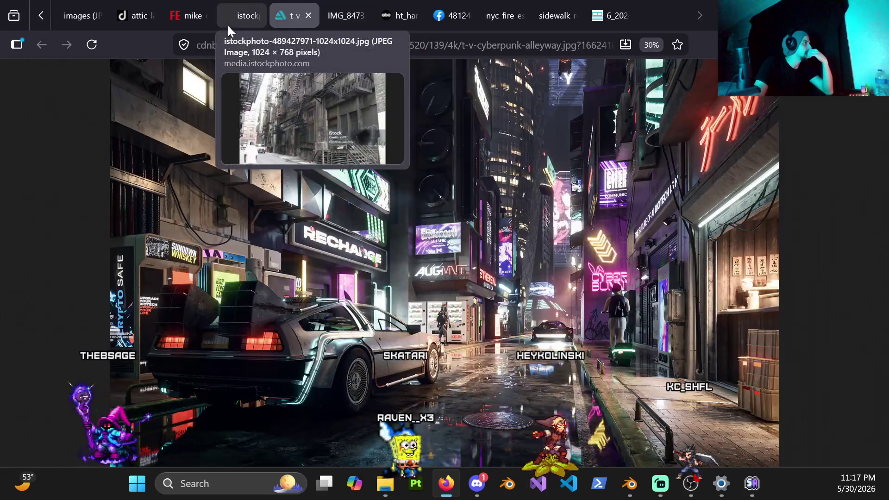
pyautogui.scroll(1, 236, 21)
pyautogui.click(300, 17)
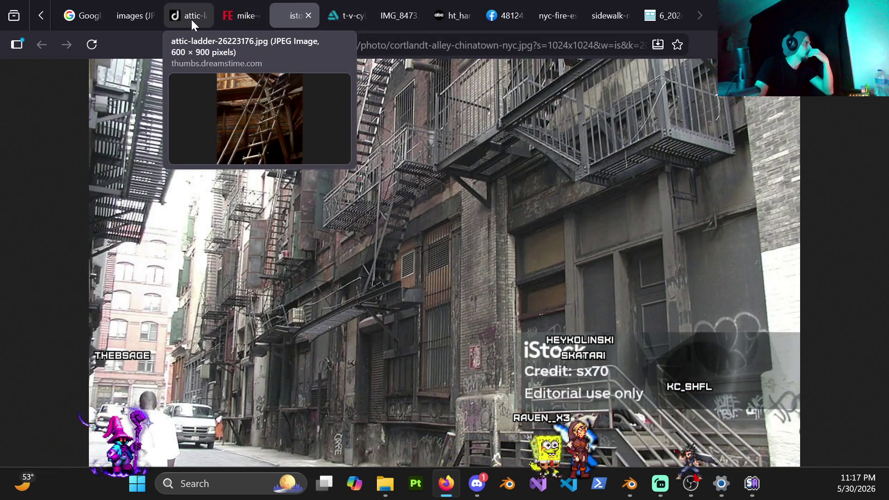
pyautogui.scroll(2, 121, 15)
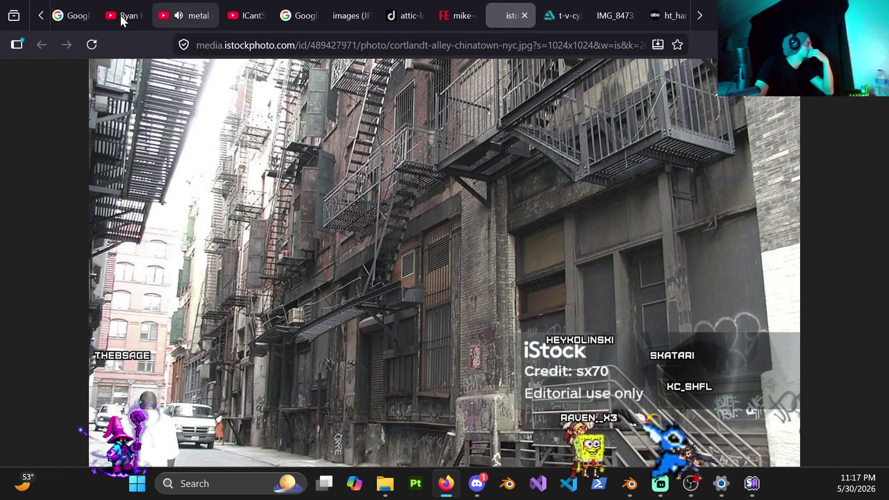
pyautogui.scroll(-2, 487, 18)
# Fit the whole NYC fire-escape photo in view and copy the image.
pyautogui.click(538, 18)
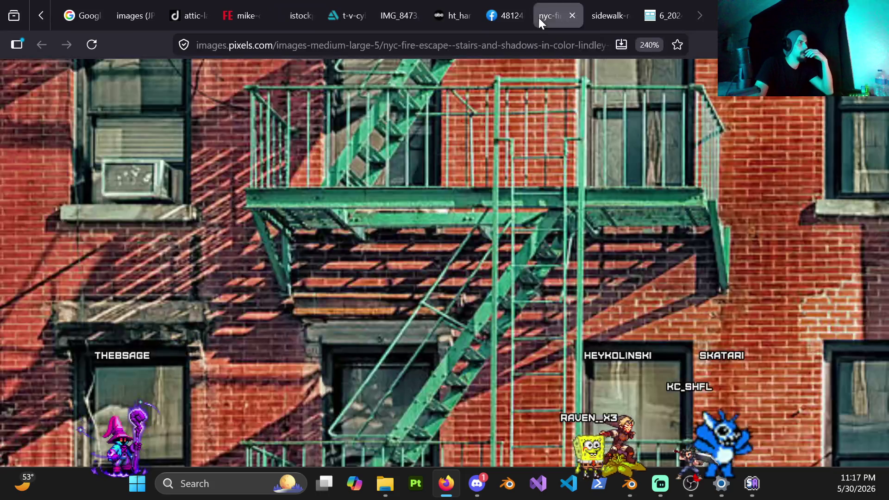
pyautogui.click(443, 144)
pyautogui.rightClick(444, 181)
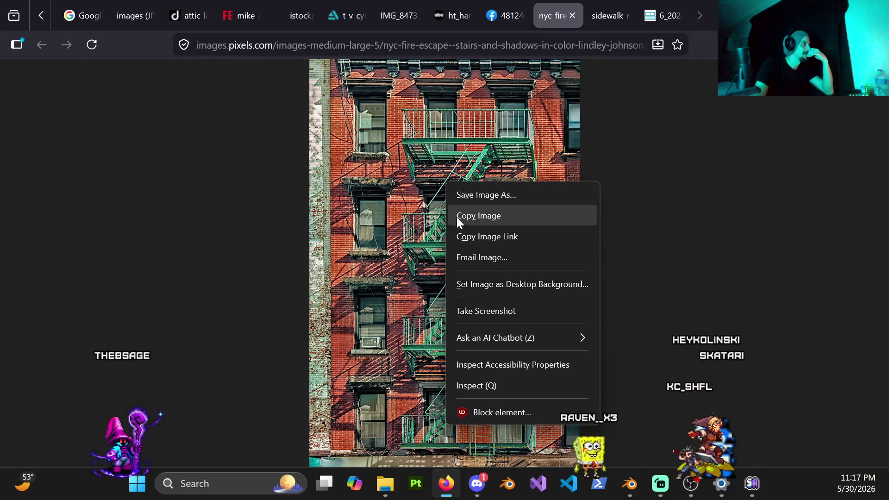
pyautogui.click(474, 215)
pyautogui.scroll(2, 231, 13)
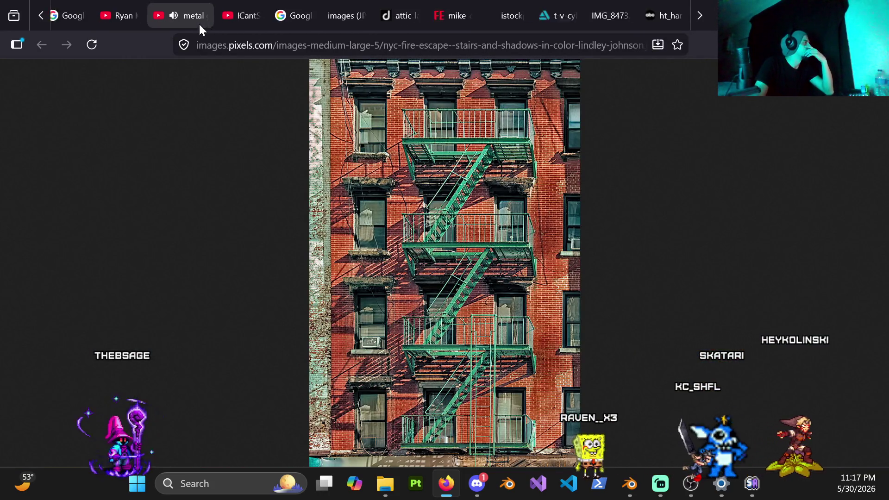
pyautogui.click(308, 15)
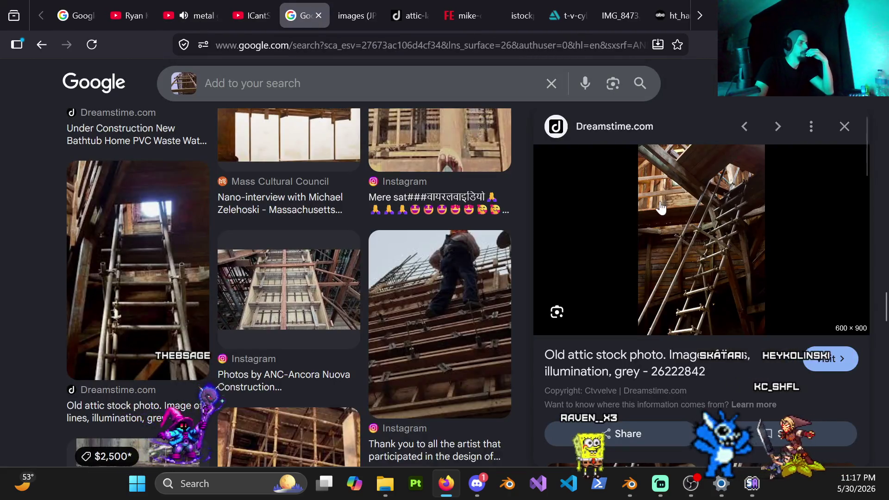
# Paste the copied fire-escape photo into Google Lens to start a new visual search.
pyautogui.click(449, 84)
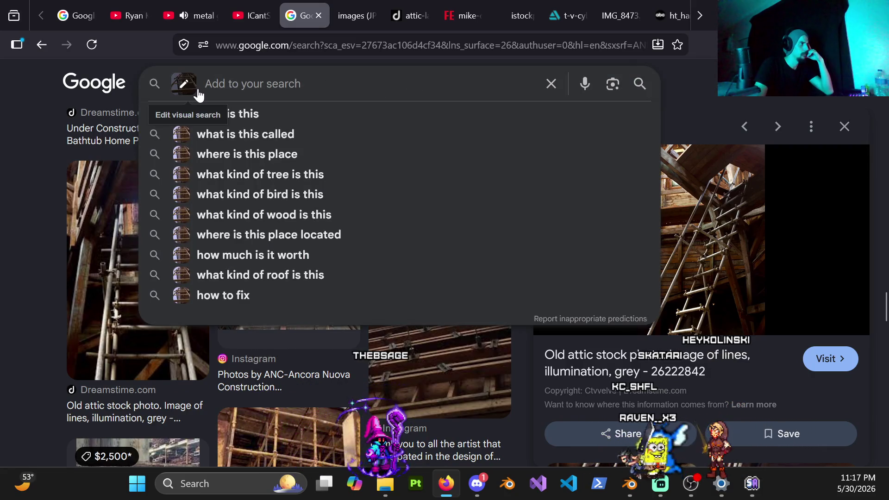
pyautogui.click(185, 85)
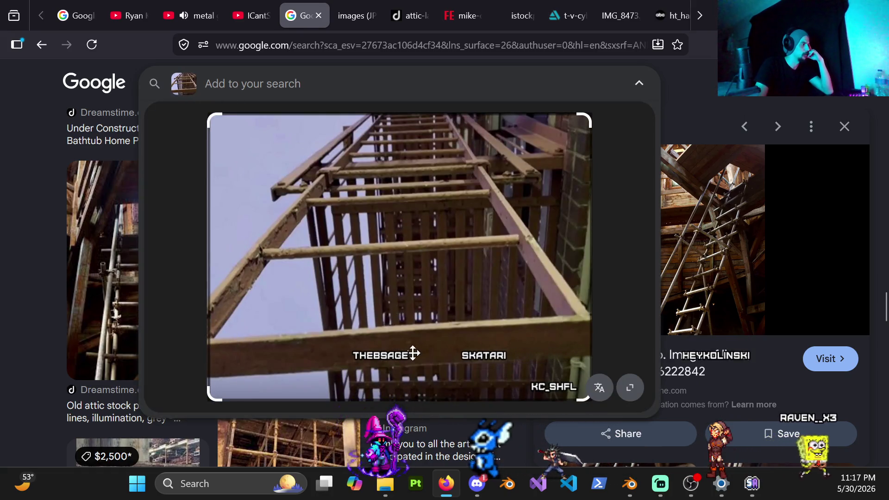
pyautogui.click(687, 82)
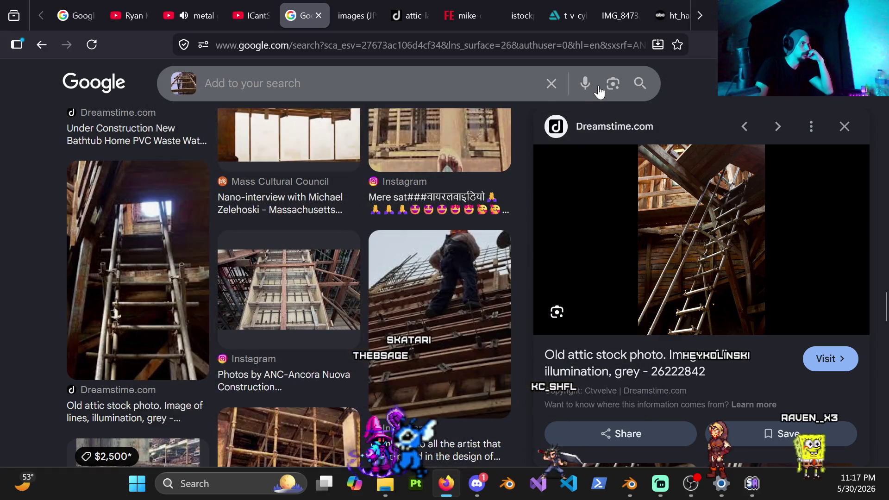
pyautogui.click(590, 84)
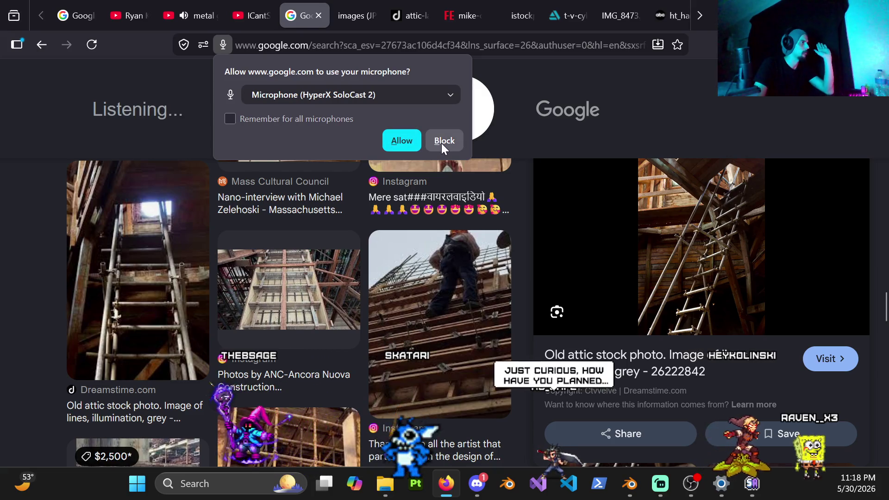
pyautogui.click(442, 142)
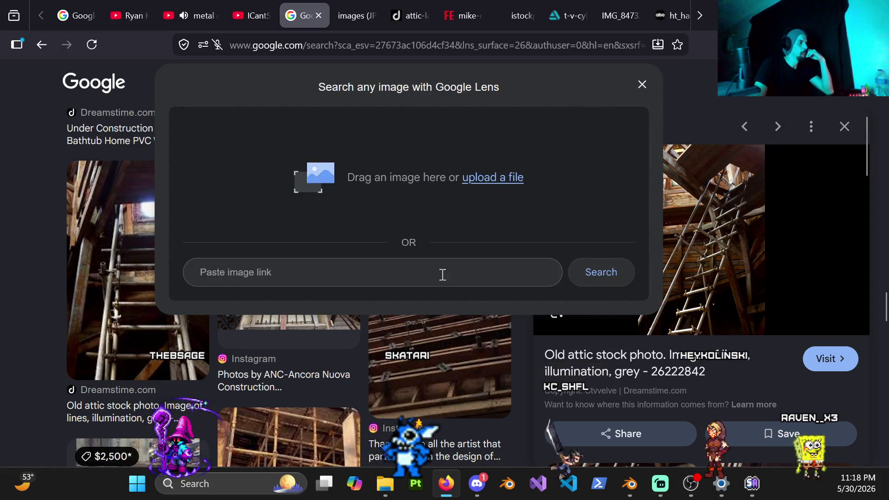
pyautogui.hotkey('ctrl', 'v')
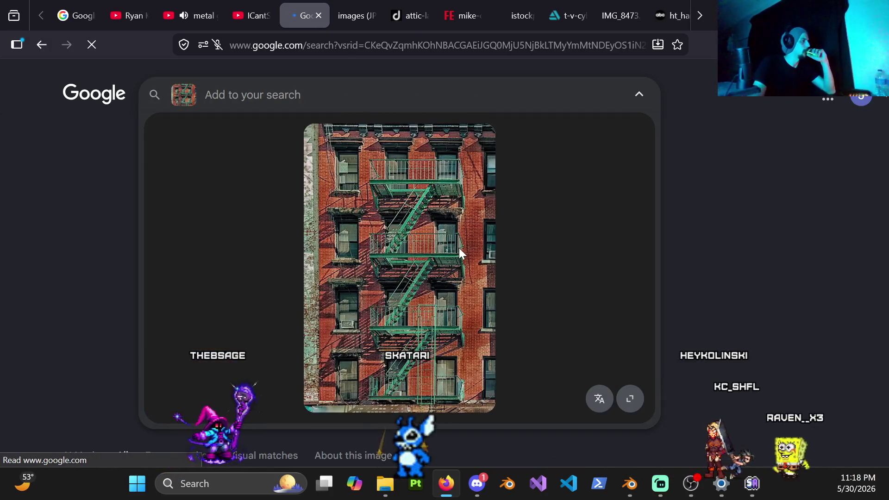
pyautogui.scroll(-5, 379, 360)
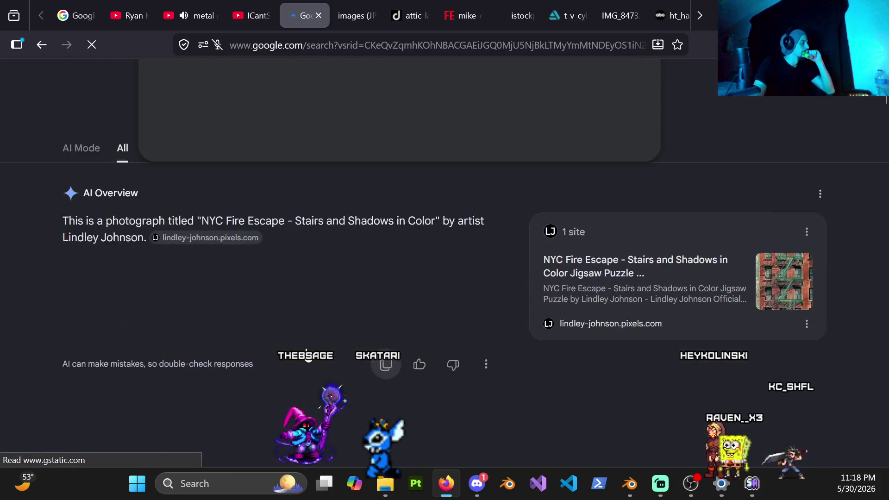
pyautogui.scroll(1, 307, 179)
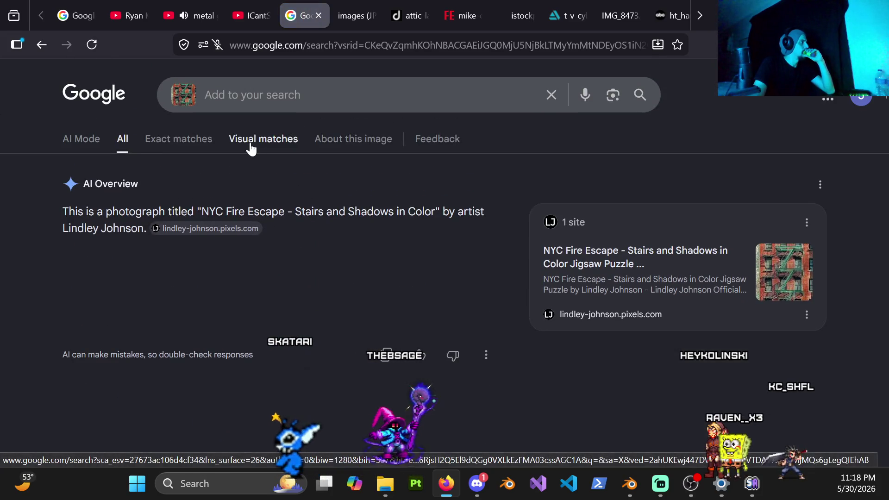
pyautogui.scroll(-2, 391, 244)
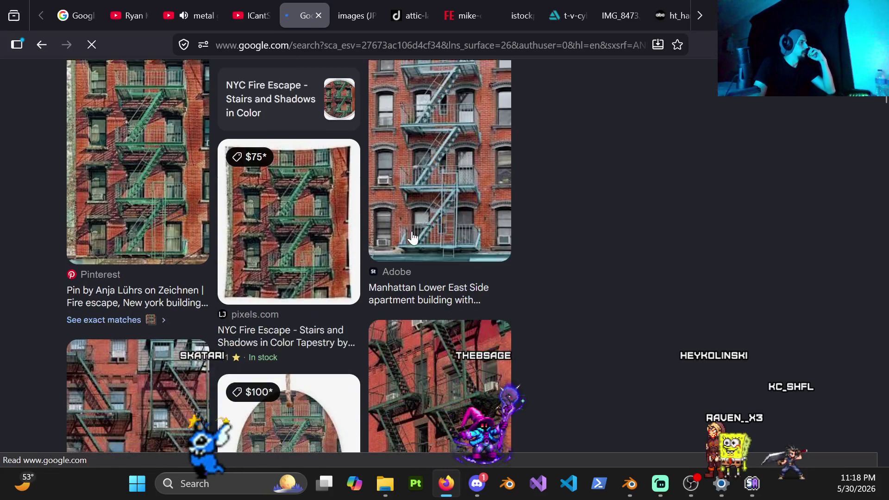
pyautogui.scroll(-2, 411, 238)
pyautogui.scroll(-1, 413, 243)
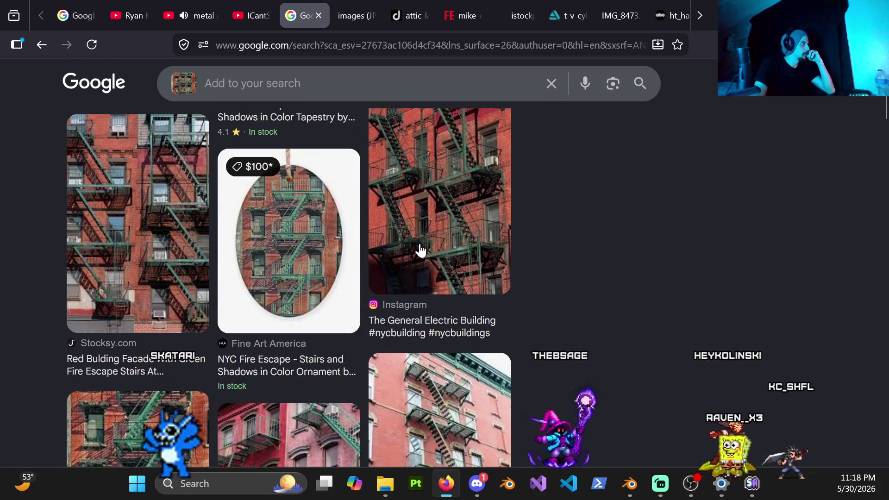
pyautogui.scroll(-1, 418, 250)
pyautogui.scroll(-2, 418, 250)
pyautogui.scroll(-2, 418, 249)
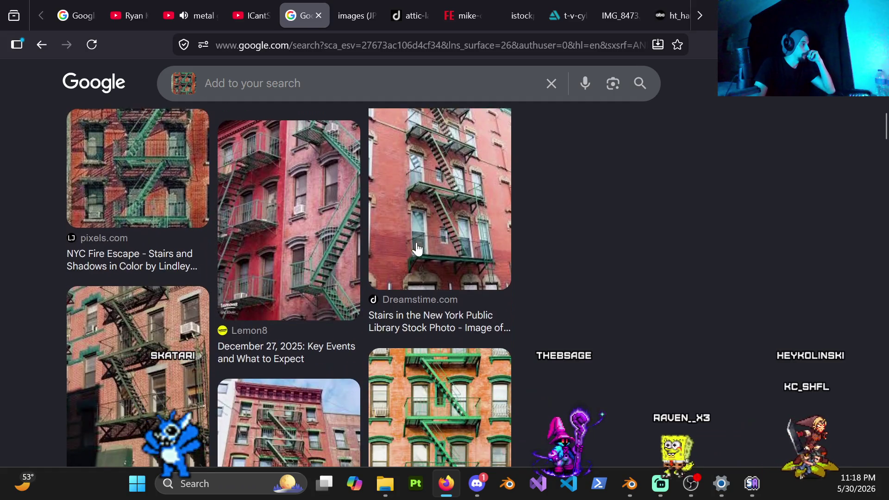
pyautogui.scroll(-2, 417, 250)
pyautogui.scroll(-2, 417, 252)
pyautogui.scroll(-2, 417, 255)
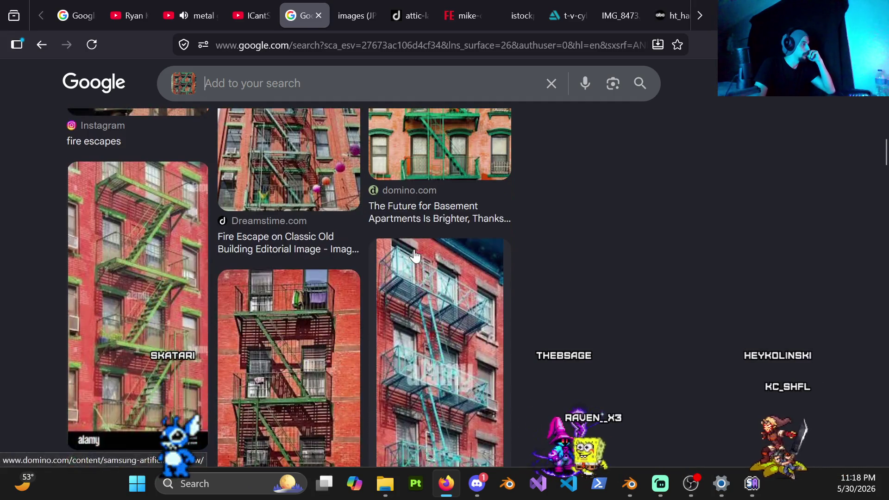
pyautogui.scroll(-1, 416, 259)
pyautogui.scroll(-3, 415, 262)
pyautogui.scroll(-1, 413, 264)
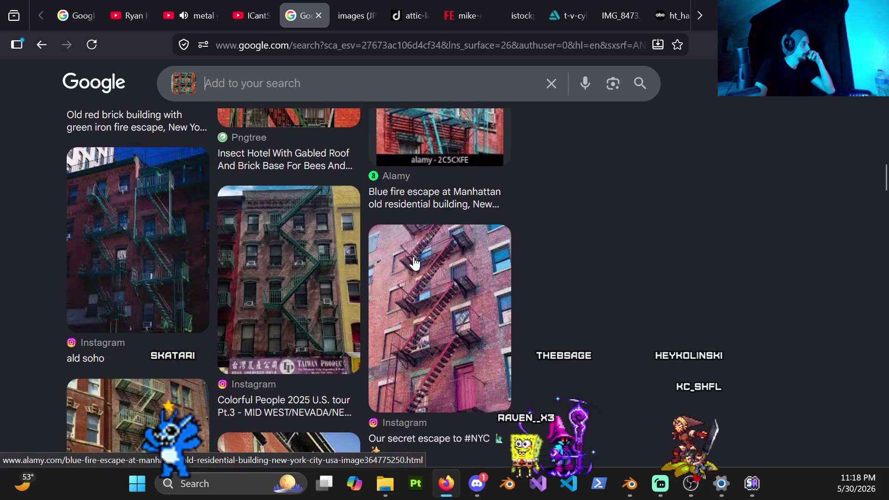
pyautogui.scroll(-4, 409, 266)
pyautogui.scroll(-3, 406, 266)
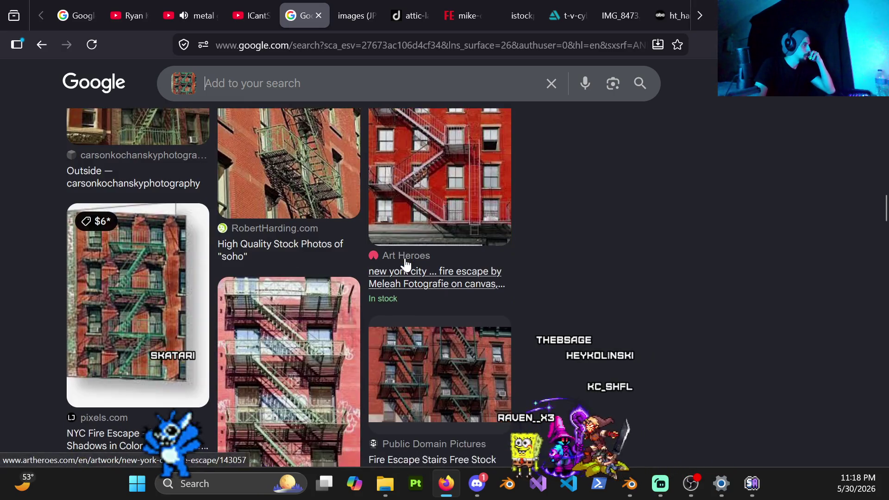
pyautogui.scroll(-2, 406, 265)
pyautogui.scroll(-2, 406, 264)
pyautogui.scroll(-3, 405, 263)
pyautogui.scroll(-1, 407, 262)
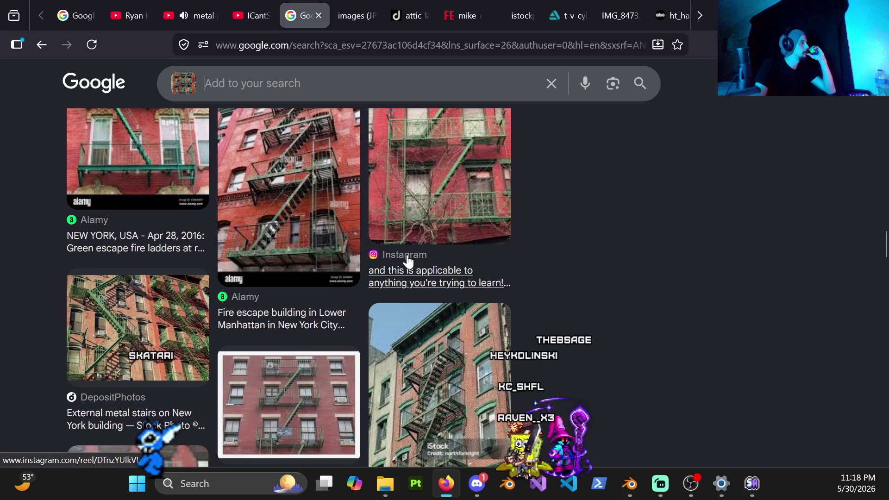
pyautogui.scroll(-2, 408, 261)
pyautogui.scroll(-2, 407, 261)
pyautogui.scroll(-2, 409, 262)
pyautogui.scroll(-1, 409, 263)
pyautogui.scroll(-2, 410, 263)
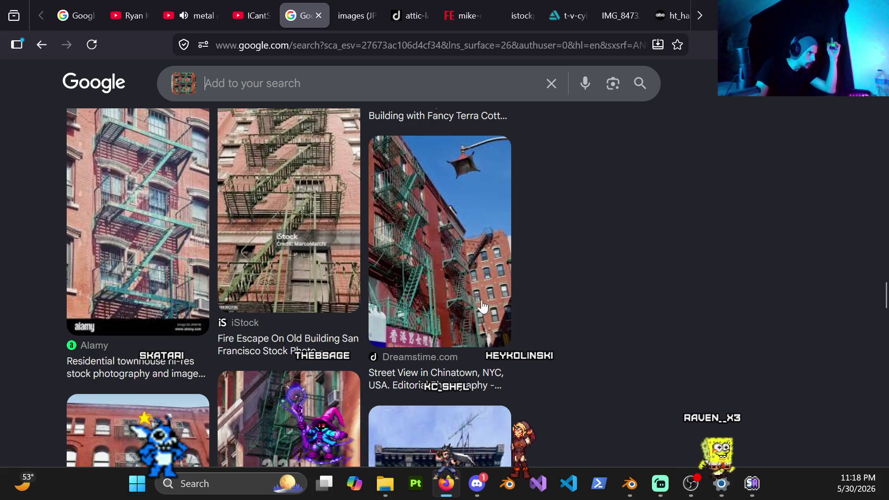
pyautogui.scroll(-2, 436, 306)
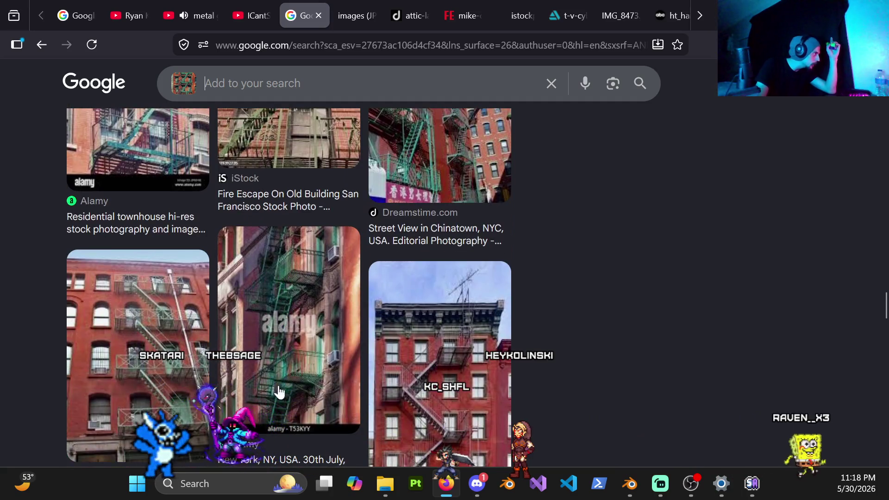
pyautogui.scroll(-1, 333, 354)
pyautogui.scroll(-2, 343, 356)
pyautogui.scroll(-1, 269, 357)
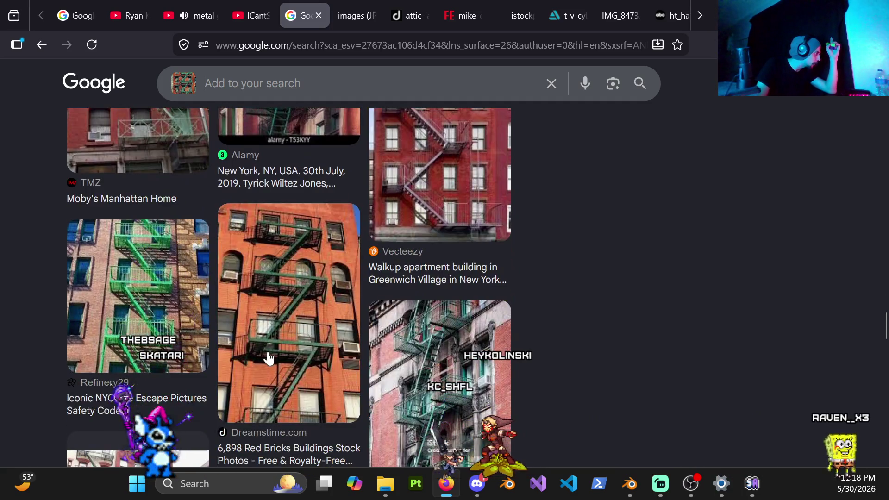
pyautogui.scroll(-2, 327, 375)
pyautogui.scroll(-1, 439, 347)
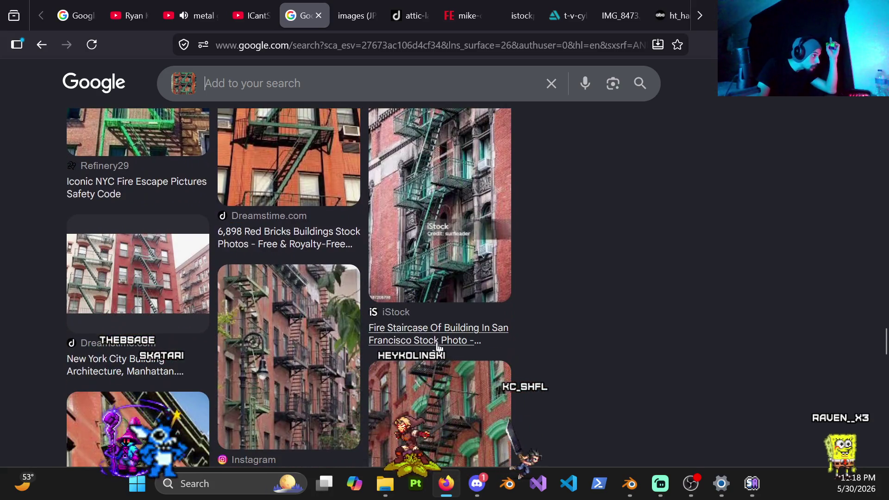
pyautogui.scroll(-2, 432, 340)
pyautogui.scroll(-1, 423, 356)
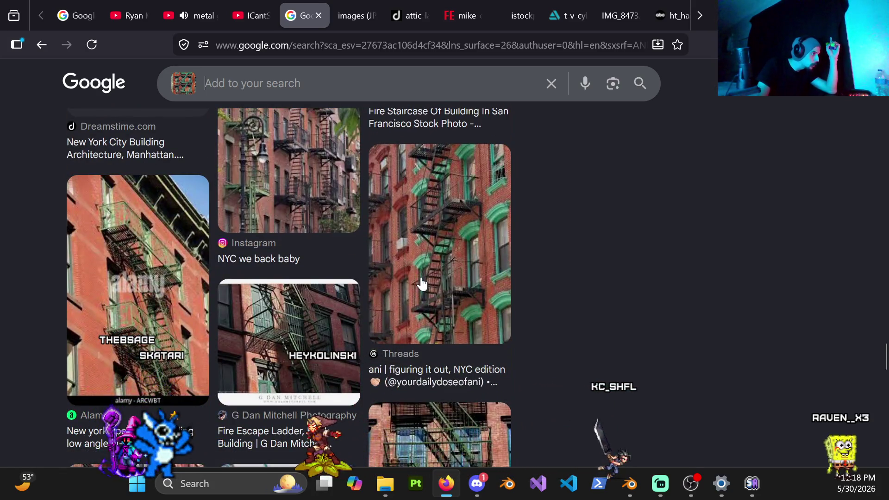
pyautogui.scroll(-3, 336, 358)
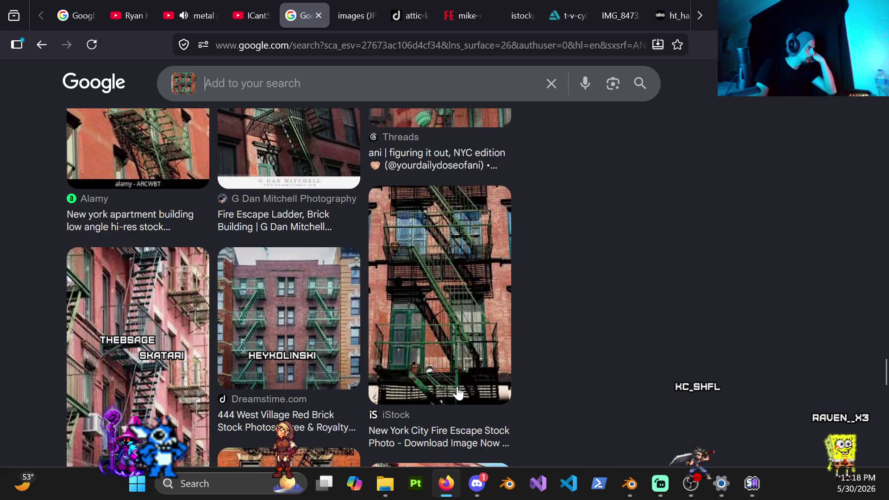
pyautogui.scroll(-1, 460, 348)
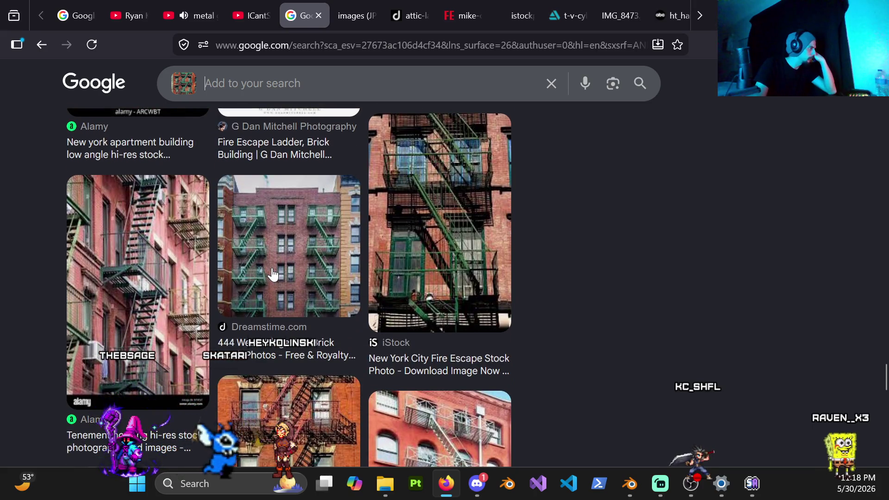
pyautogui.scroll(-4, 431, 285)
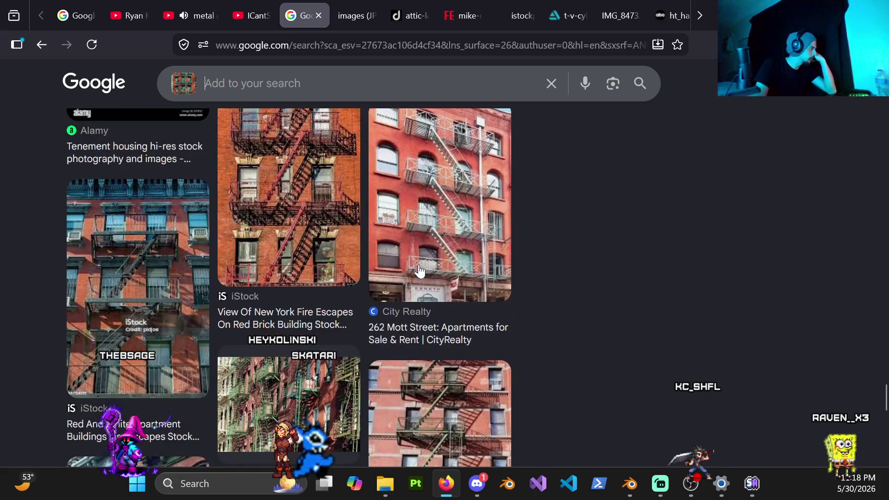
pyautogui.scroll(4, 418, 350)
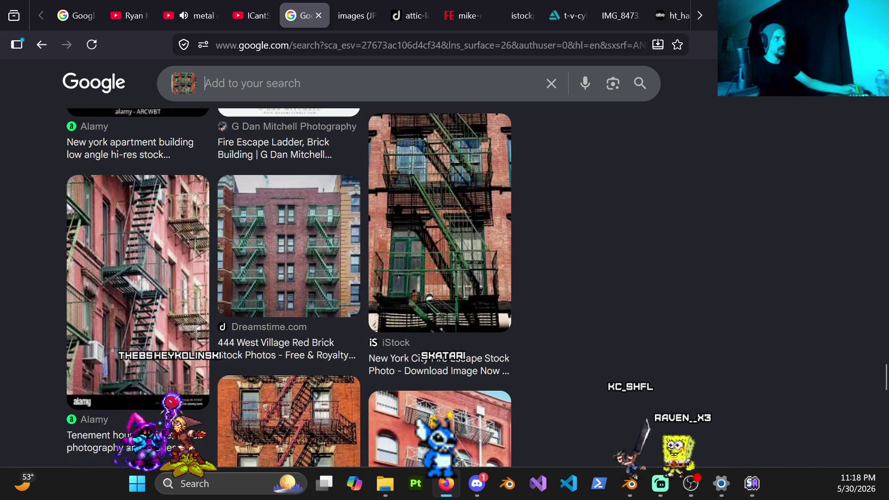
# Switch from Firefox back to the Blender alley scene.
pyautogui.hotkey('alt', 'Tab')
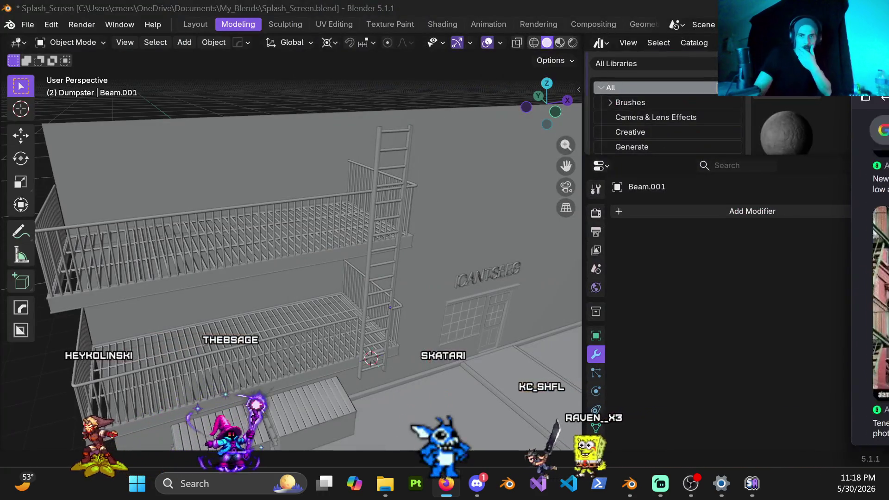
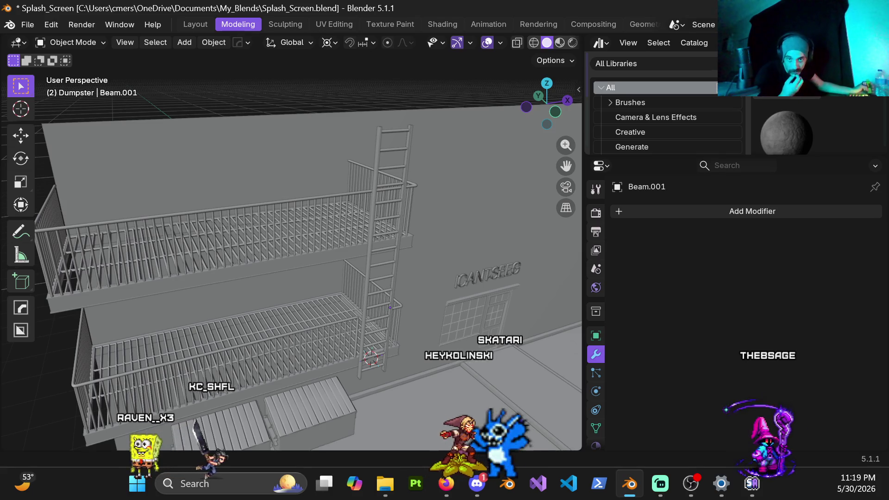
# Resize the asset library area taller, wider, then narrower to enlarge the 3D scene.
pyautogui.moveTo(848, 157); pyautogui.dragTo(862, 403)
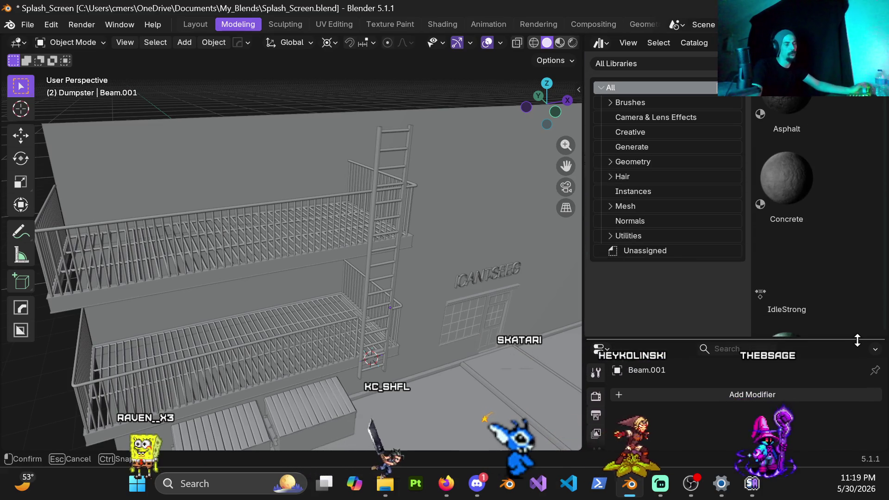
pyautogui.moveTo(581, 304); pyautogui.dragTo(549, 326)
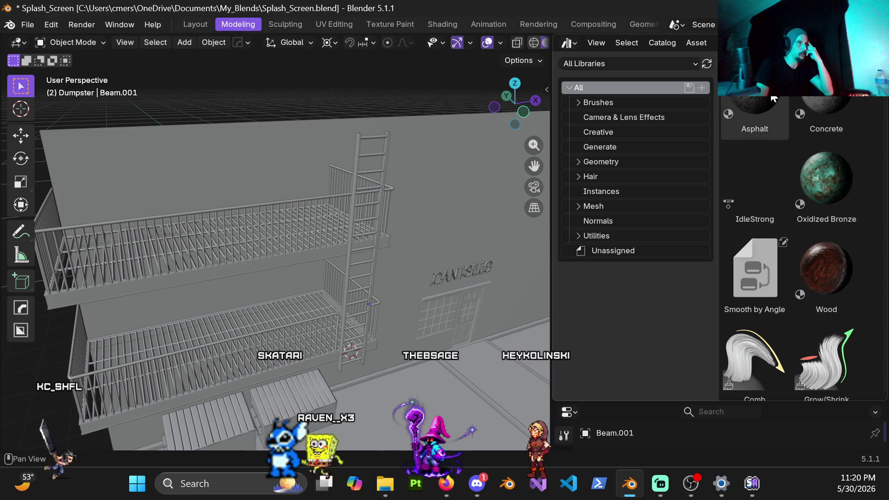
pyautogui.scroll(-2, 820, 268)
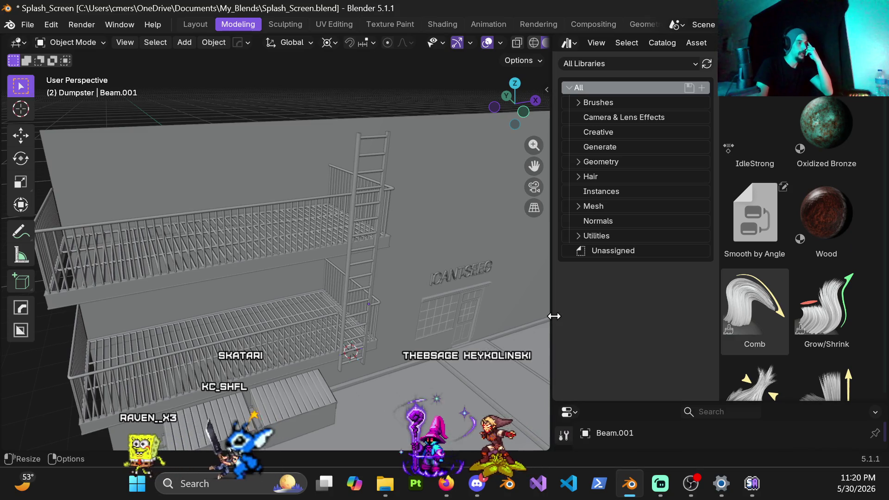
pyautogui.moveTo(553, 315); pyautogui.dragTo(692, 317)
# Orbit to a frontal, downward view of the building and move the reference photo browser up.
pyautogui.moveTo(555, 285); pyautogui.dragTo(484, 246, button='middle')
pyautogui.moveTo(494, 357)
pyautogui.mouseDown(button='middle')
pyautogui.moveTo(329, 143)
pyautogui.moveTo(410, 137)
pyautogui.mouseUp(button='middle')
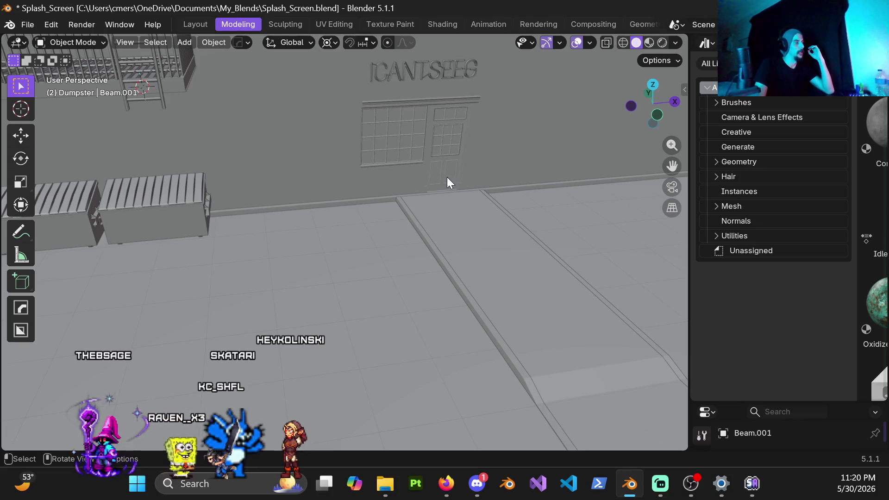
pyautogui.scroll(-2, 445, 182)
pyautogui.scroll(-1, 442, 236)
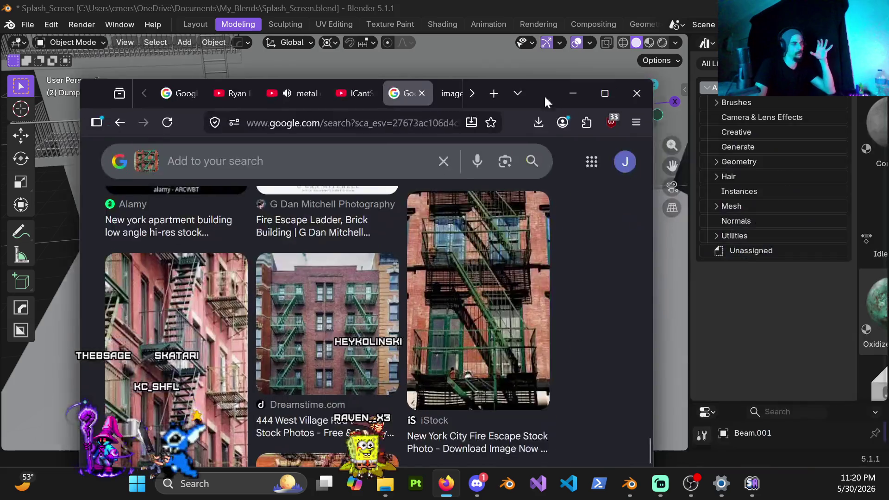
pyautogui.moveTo(544, 95); pyautogui.dragTo(543, 57)
pyautogui.scroll(-2, 437, 52)
# View the sidewalk diagram and Safer Sidewalks photo tabs, then minimize the browser.
pyautogui.click(379, 54)
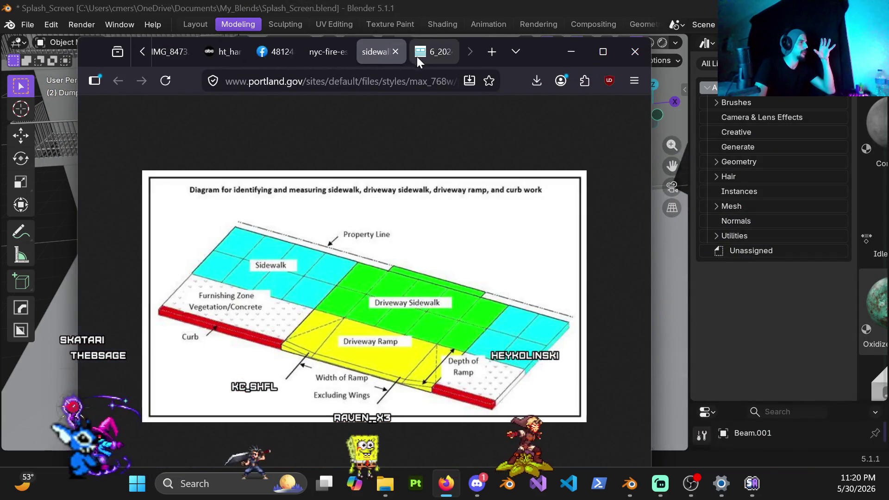
pyautogui.click(431, 53)
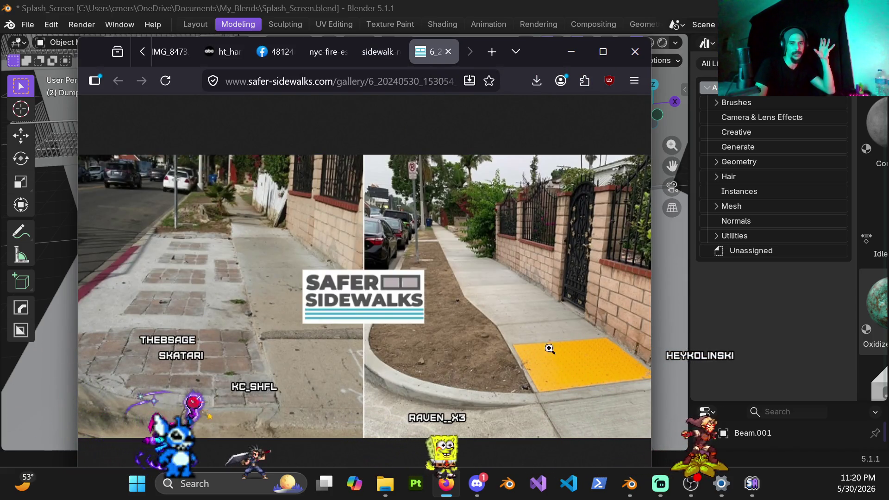
pyautogui.click(571, 52)
pyautogui.scroll(-5, 393, 202)
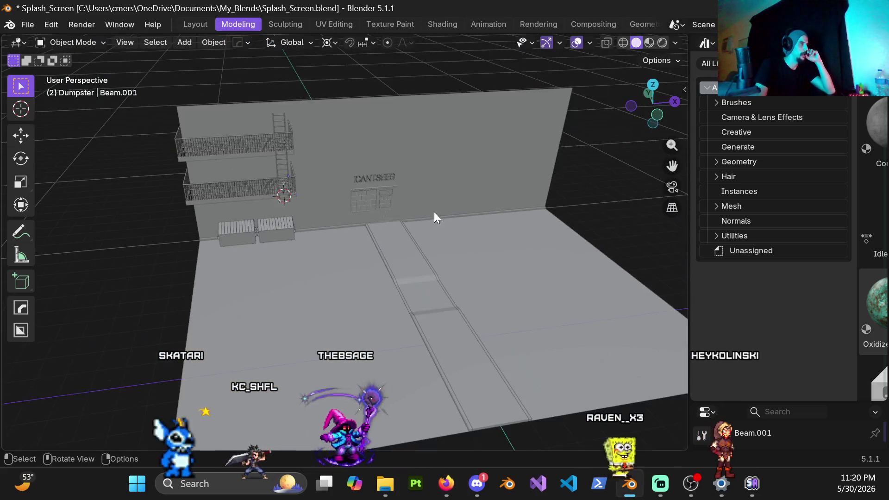
# Orbit the alley to face the camera and resize the asset library area out and back.
pyautogui.moveTo(435, 213); pyautogui.dragTo(417, 219, button='middle')
pyautogui.scroll(3, 416, 226)
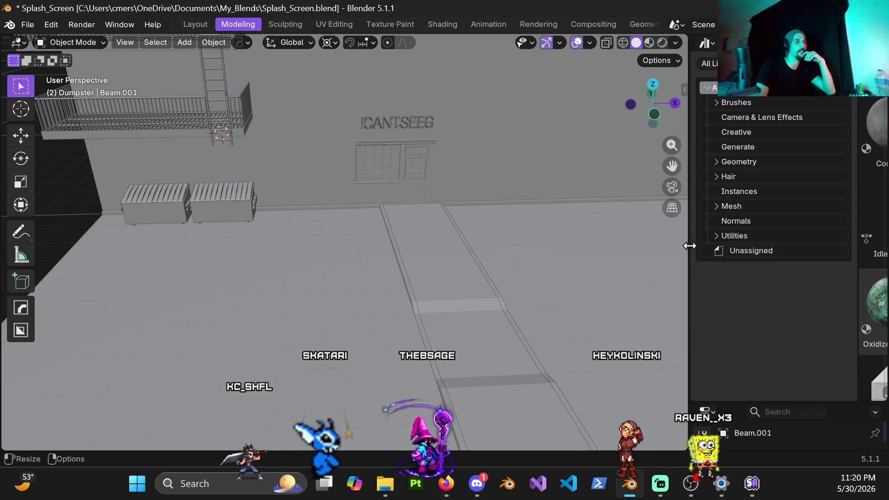
pyautogui.moveTo(690, 245); pyautogui.dragTo(594, 271)
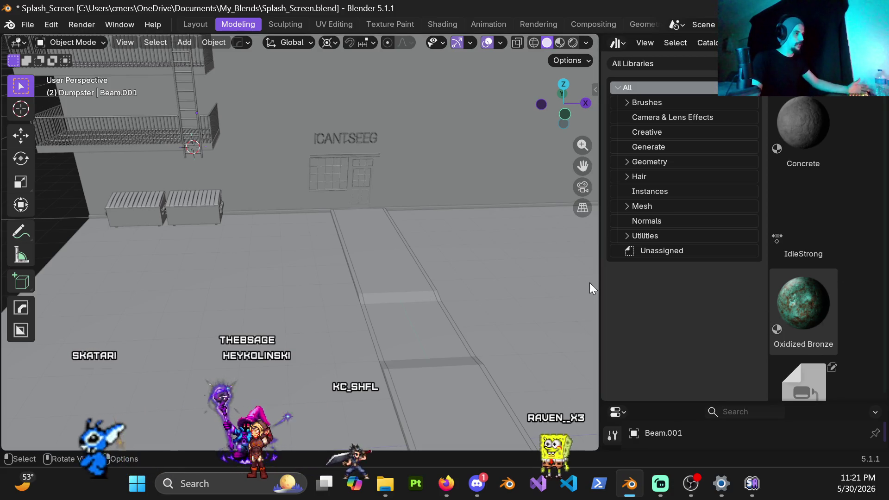
pyautogui.moveTo(603, 285); pyautogui.dragTo(700, 293)
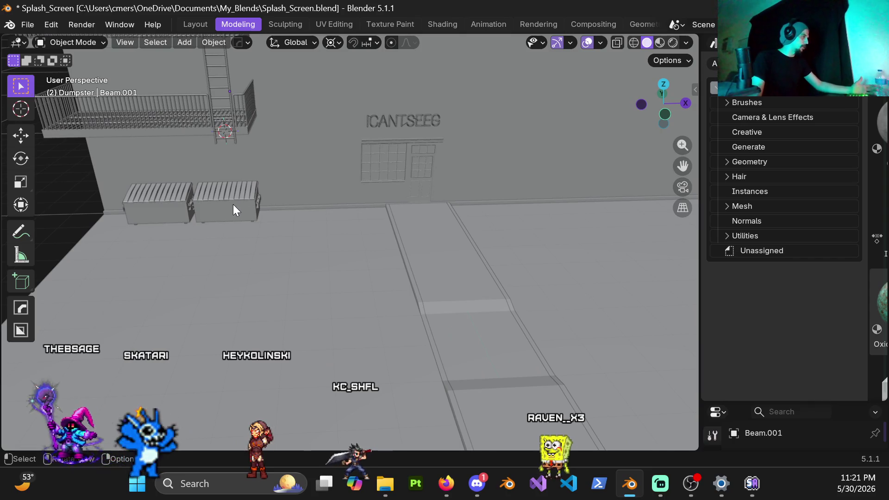
pyautogui.scroll(2, 222, 219)
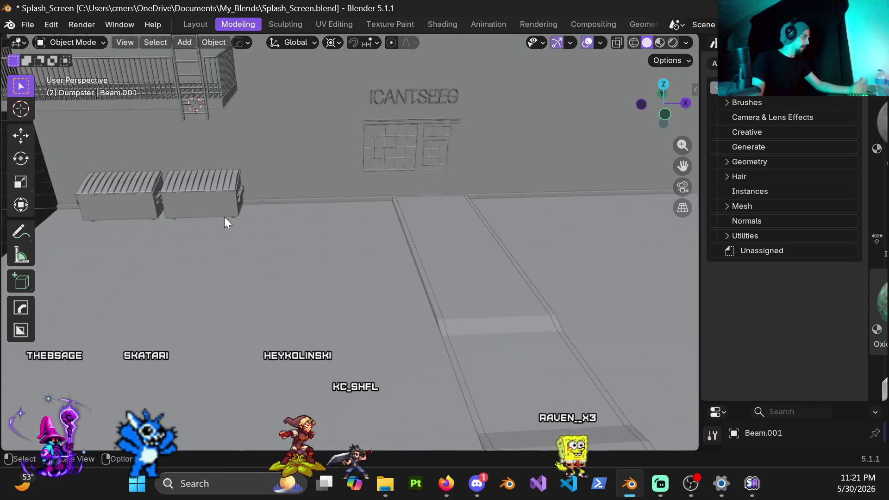
pyautogui.scroll(1, 180, 183)
pyautogui.scroll(1, 206, 222)
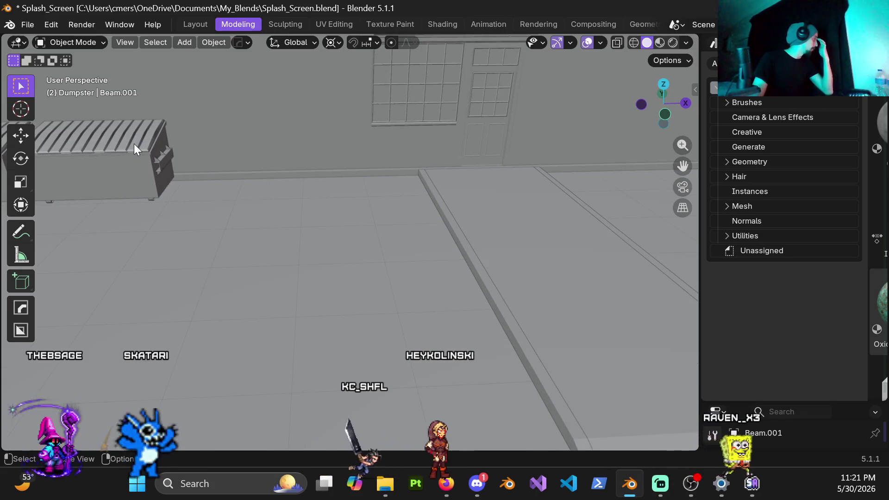
pyautogui.scroll(-1, 137, 143)
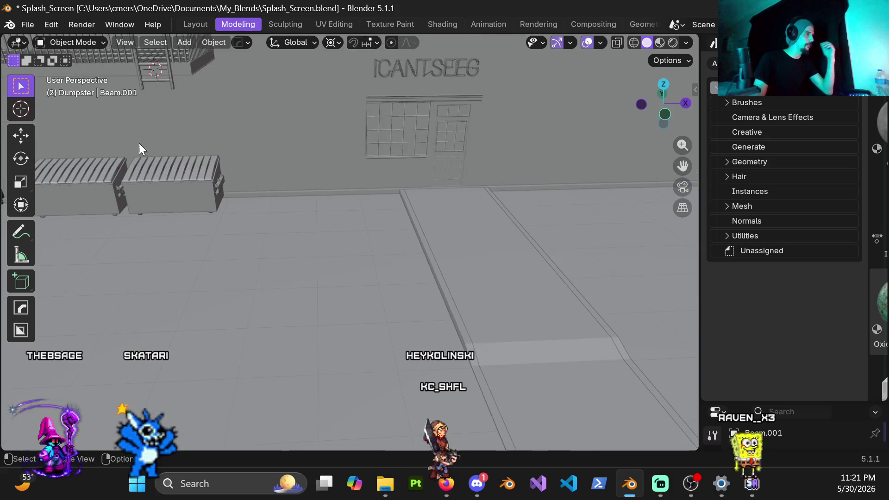
pyautogui.scroll(-1, 176, 186)
pyautogui.scroll(-1, 323, 234)
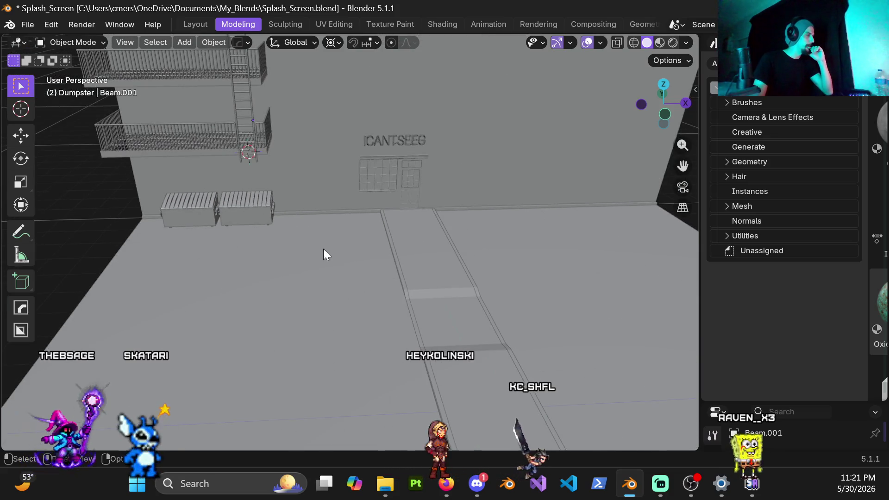
pyautogui.scroll(-1, 349, 204)
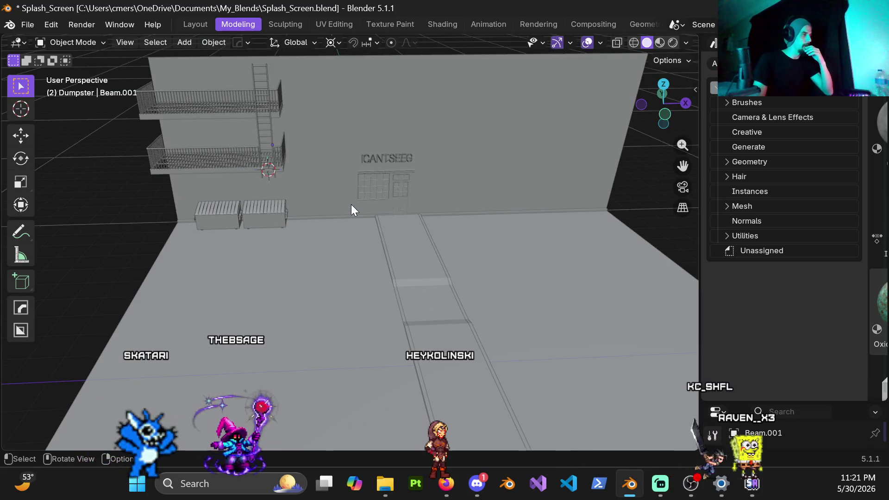
pyautogui.moveTo(345, 202)
pyautogui.mouseDown(button='middle')
pyautogui.moveTo(342, 183)
pyautogui.moveTo(381, 138)
pyautogui.mouseUp(button='middle')
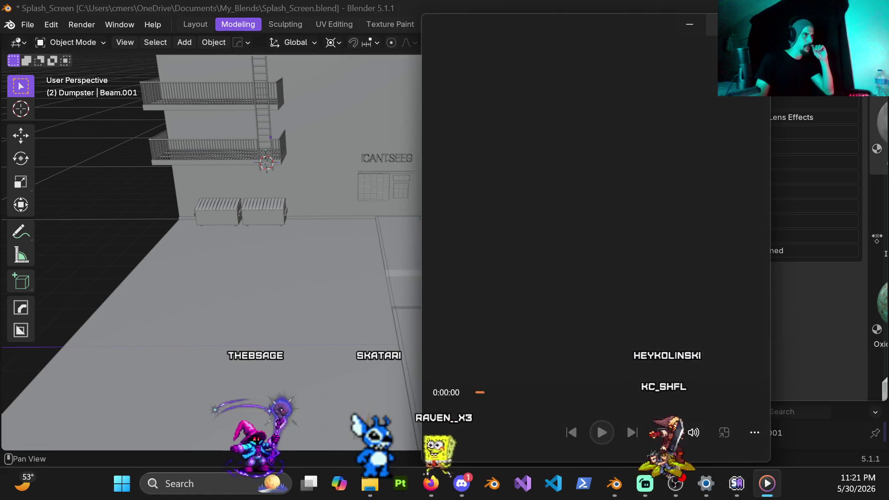
# Play the alley reference video fullscreen, exit fullscreen and close Media Player with Alt+F4.
pyautogui.click(722, 24)
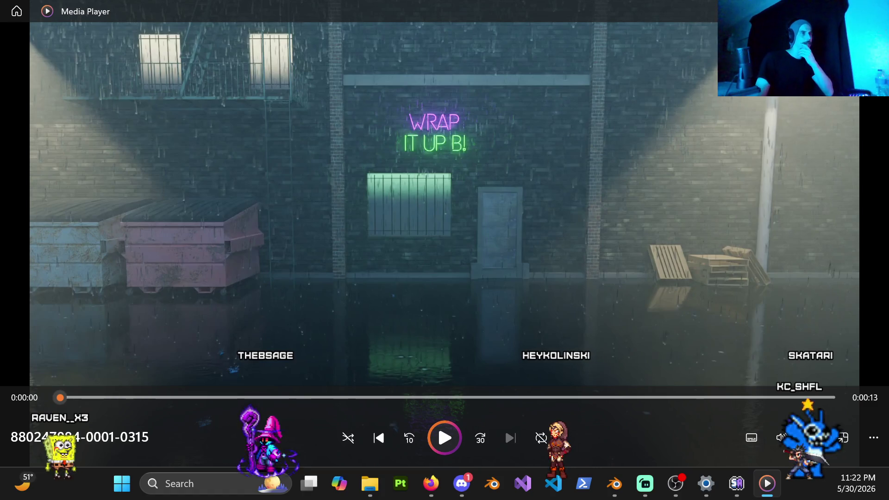
pyautogui.doubleClick(563, 232)
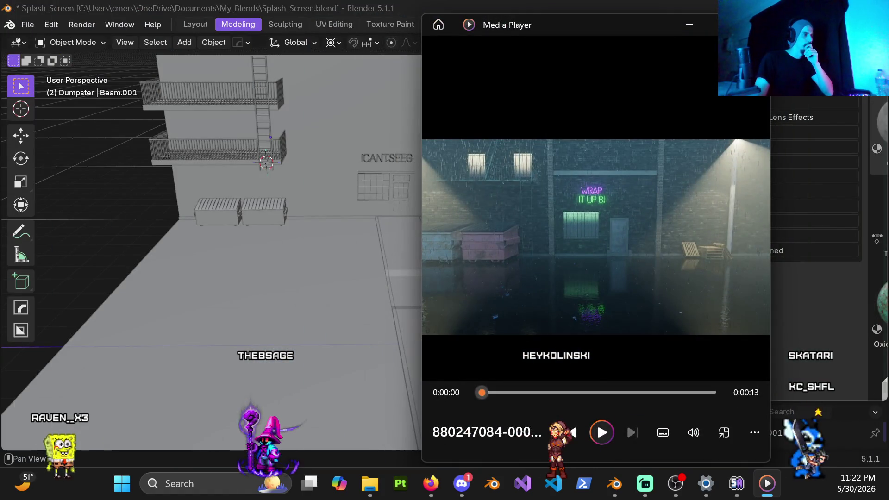
pyautogui.hotkey('alt', 'F4')
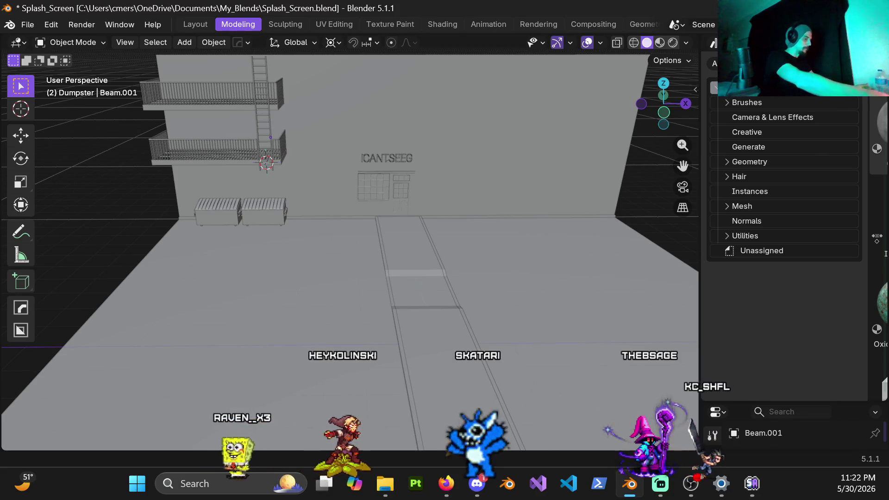
# Fly the view closer to the wall and dumpsters and switch viewport shading to Rendered.
pyautogui.hotkey('shift', '`')
pyautogui.scroll(3, 325, 230)
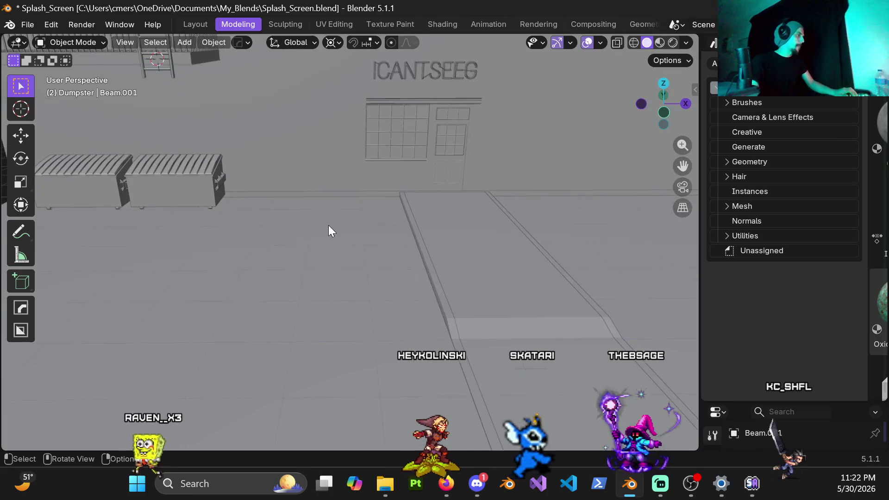
pyautogui.click(412, 200)
pyautogui.press('z')
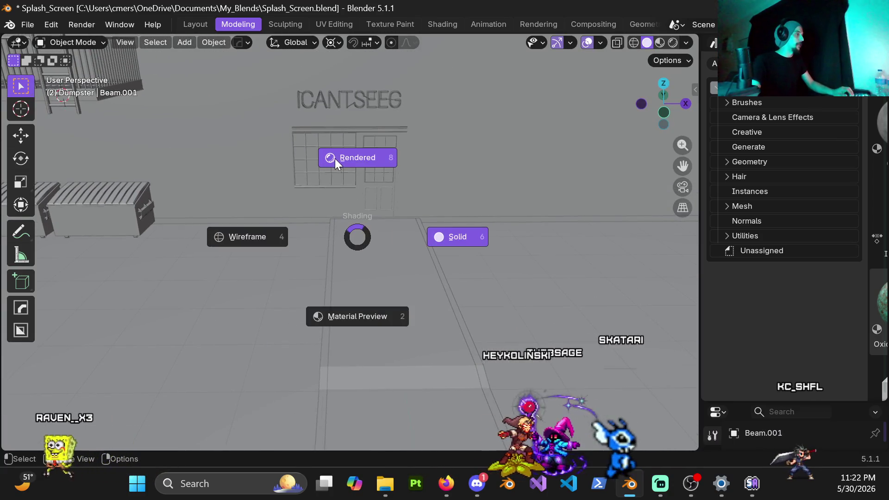
pyautogui.click(337, 159)
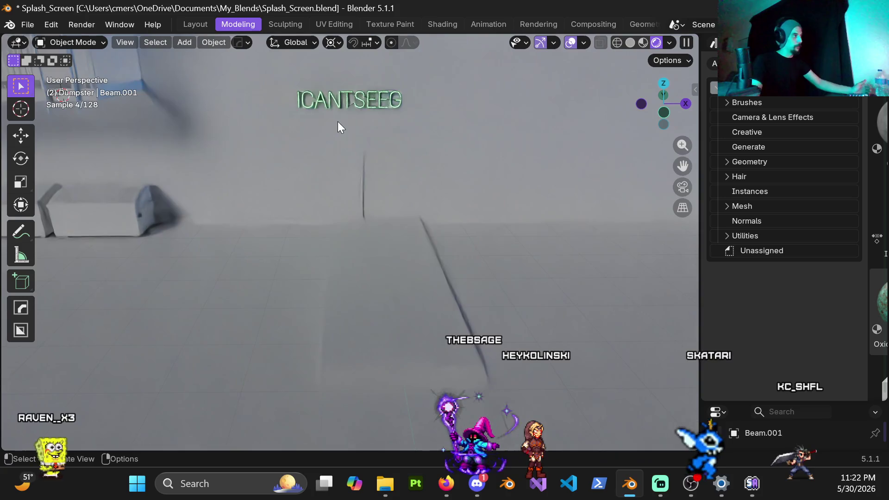
pyautogui.press('z')
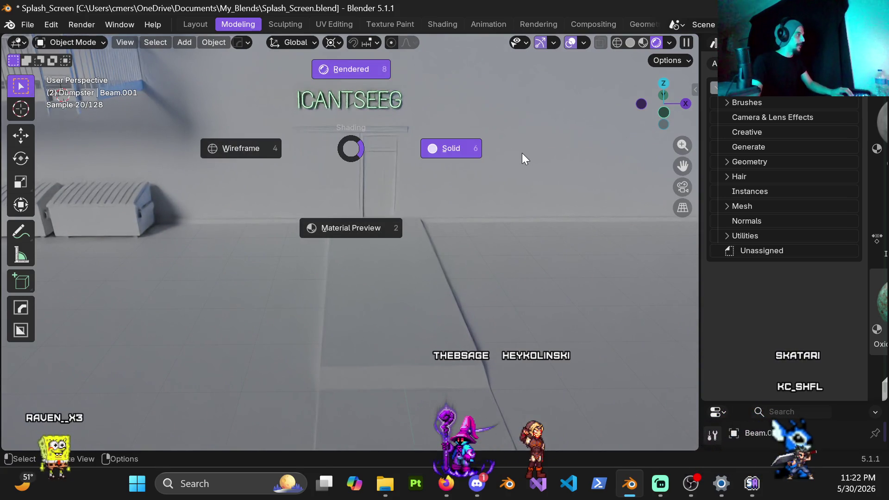
pyautogui.press('Escape')
# Orbit the rendered alley from several angles, then set viewport shading back to Solid.
pyautogui.moveTo(328, 78); pyautogui.dragTo(369, 176, button='middle')
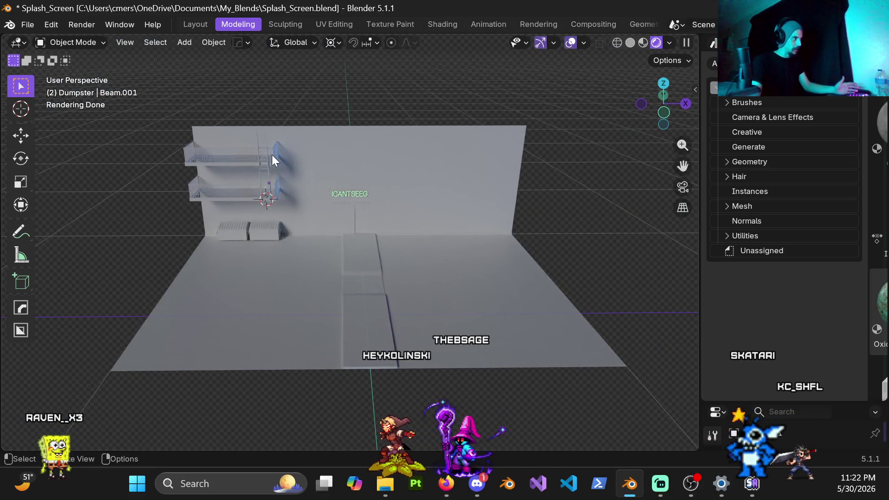
pyautogui.scroll(4, 261, 216)
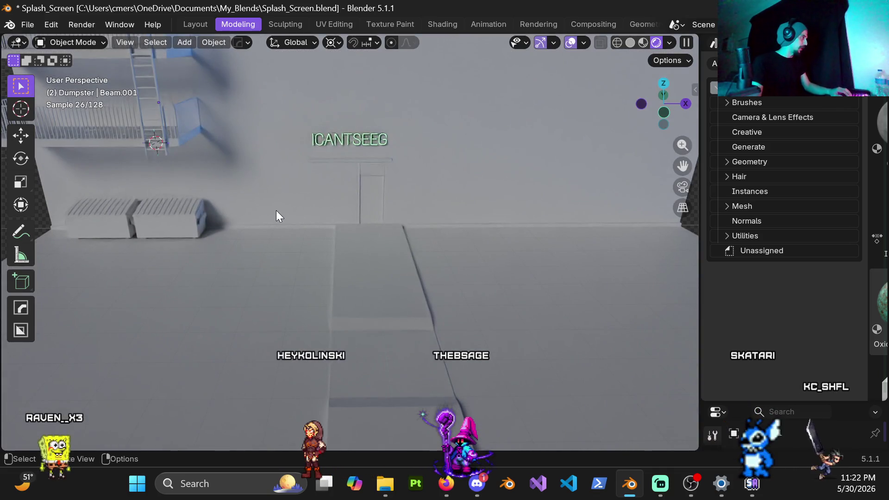
pyautogui.moveTo(307, 248); pyautogui.dragTo(261, 221, button='middle')
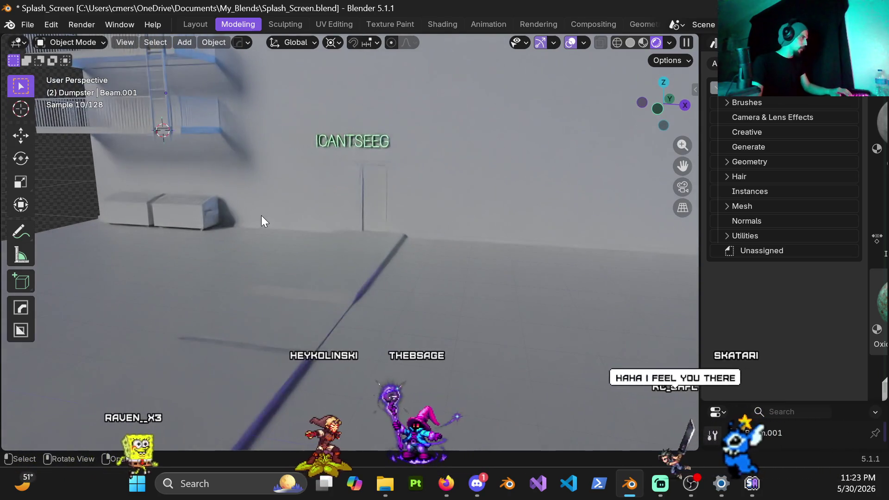
pyautogui.moveTo(280, 179); pyautogui.dragTo(317, 193, button='middle')
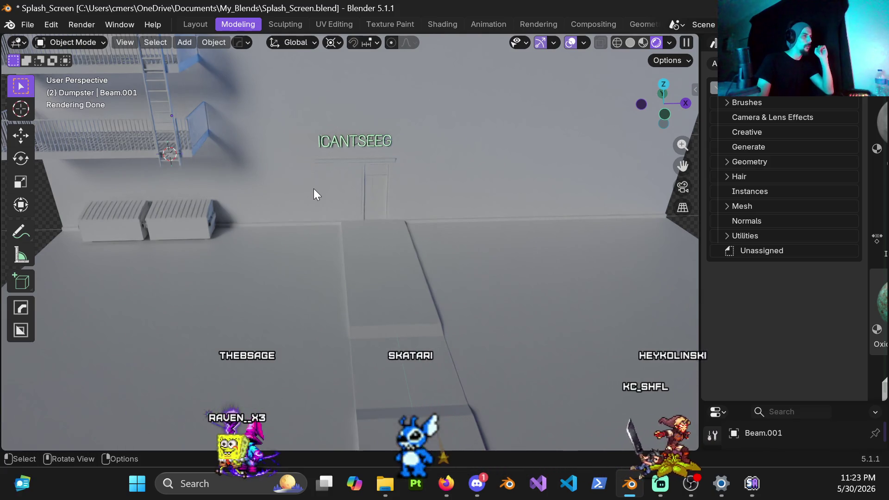
pyautogui.press('z')
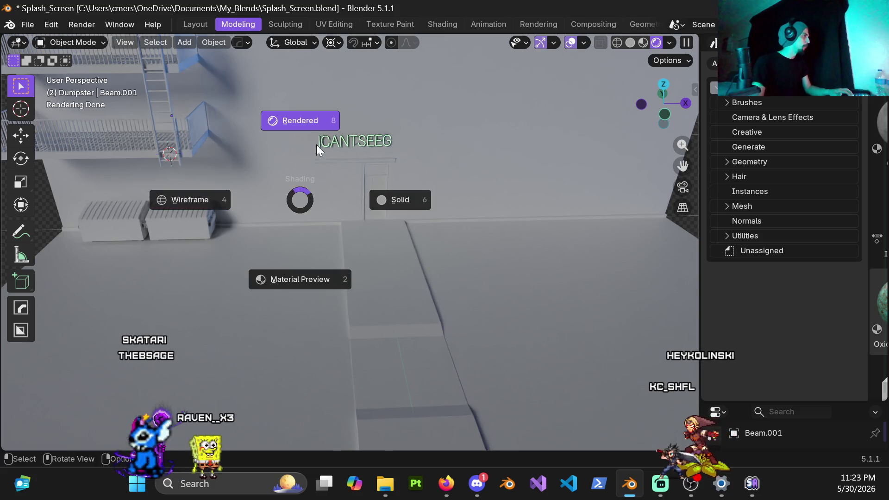
pyautogui.click(378, 205)
pyautogui.moveTo(271, 186); pyautogui.dragTo(306, 235, button='middle')
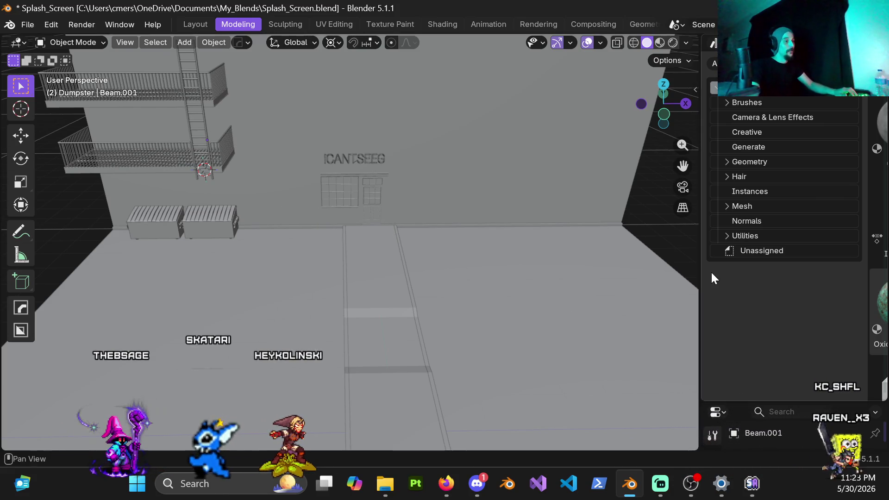
# Change the side editor from Asset Browser to Outliner and enlarge the Properties area below it.
pyautogui.moveTo(700, 273)
pyautogui.mouseDown()
pyautogui.moveTo(752, 290)
pyautogui.moveTo(738, 288)
pyautogui.mouseUp()
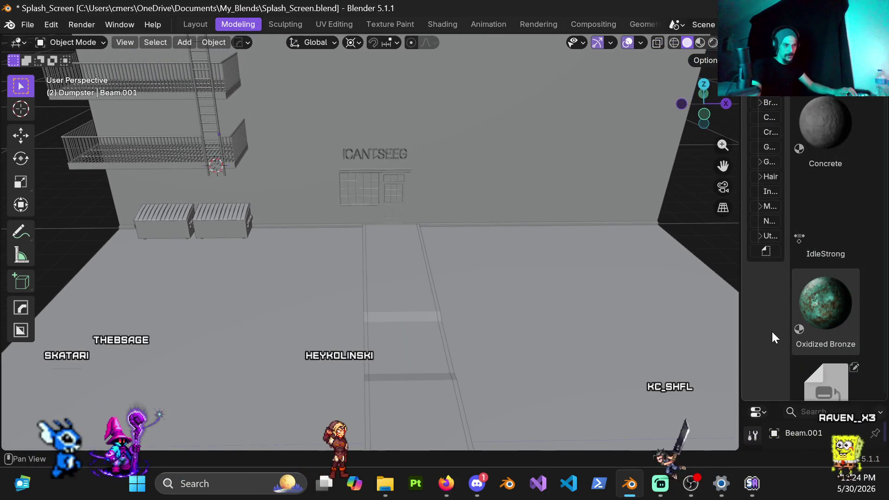
pyautogui.click(756, 87)
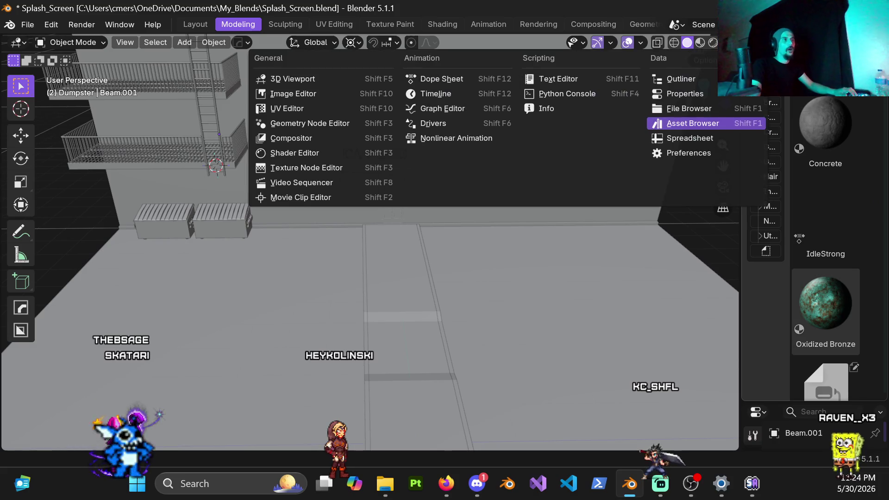
pyautogui.click(697, 81)
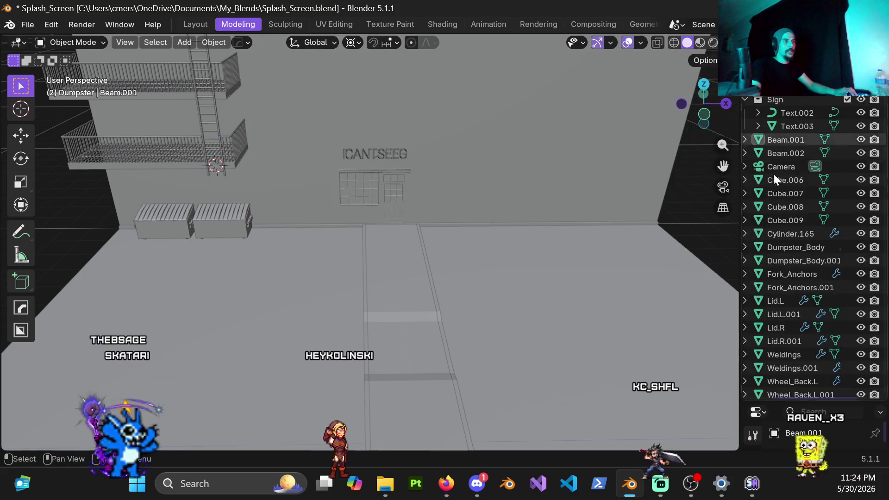
pyautogui.moveTo(783, 401)
pyautogui.mouseDown()
pyautogui.moveTo(782, 173)
pyautogui.moveTo(780, 199)
pyautogui.mouseUp()
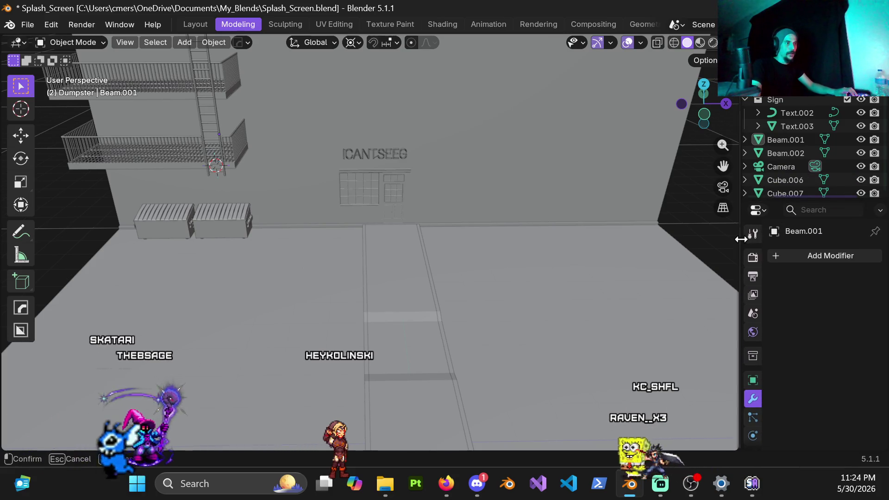
pyautogui.moveTo(740, 238); pyautogui.dragTo(860, 257)
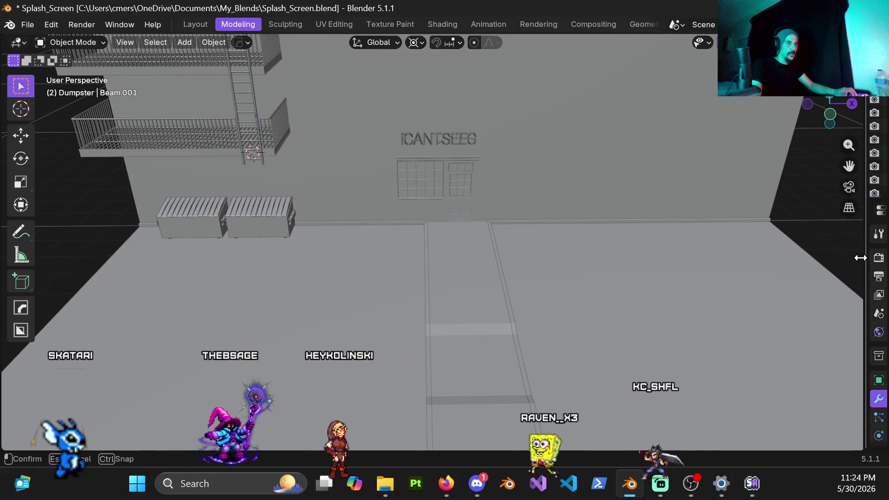
pyautogui.scroll(-3, 502, 214)
pyautogui.scroll(4, 474, 224)
# Save the blend file with Ctrl+S and select the lower balcony grate, staying in Object Mode.
pyautogui.moveTo(414, 236); pyautogui.dragTo(381, 213, button='middle')
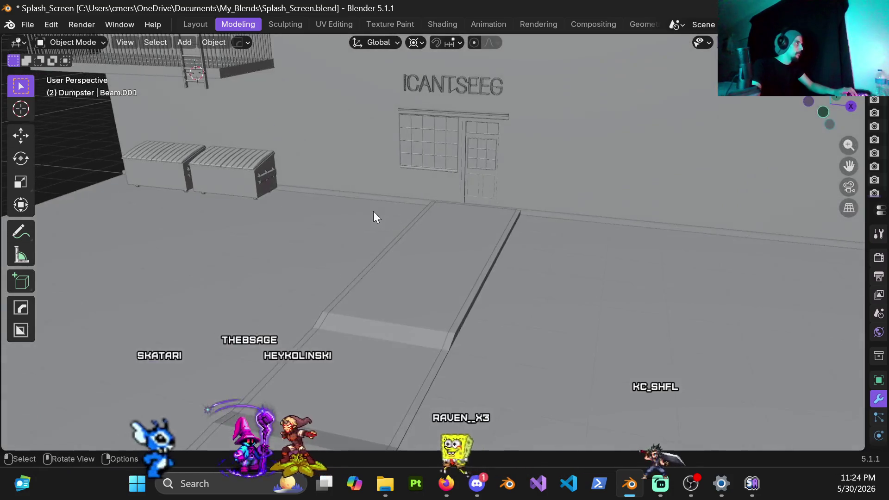
pyautogui.hotkey('ctrl', 's')
pyautogui.scroll(-2, 299, 195)
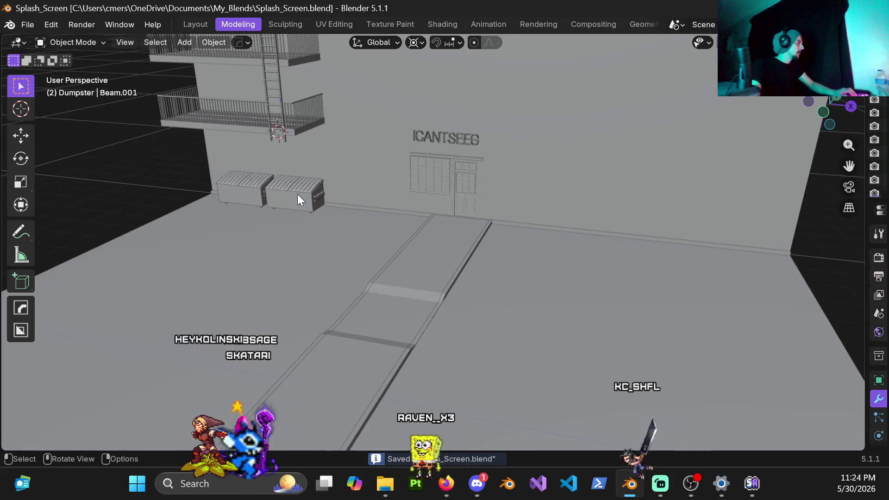
pyautogui.keyDown('shift'); pyautogui.moveTo(298, 200); pyautogui.dragTo(380, 198, button='middle'); pyautogui.keyUp('shift')
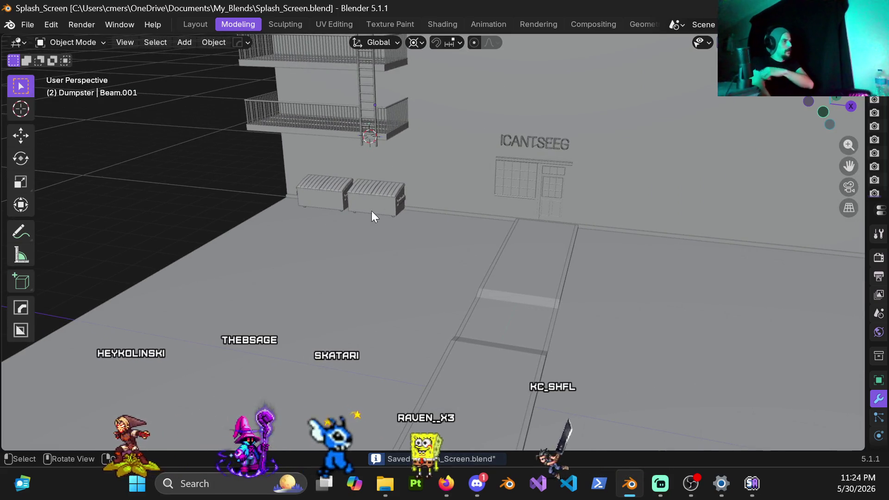
pyautogui.scroll(5, 389, 173)
pyautogui.moveTo(359, 188)
pyautogui.mouseDown(button='middle')
pyautogui.moveTo(310, 170)
pyautogui.moveTo(496, 243)
pyautogui.mouseUp(button='middle')
pyautogui.scroll(3, 451, 239)
pyautogui.click(452, 242)
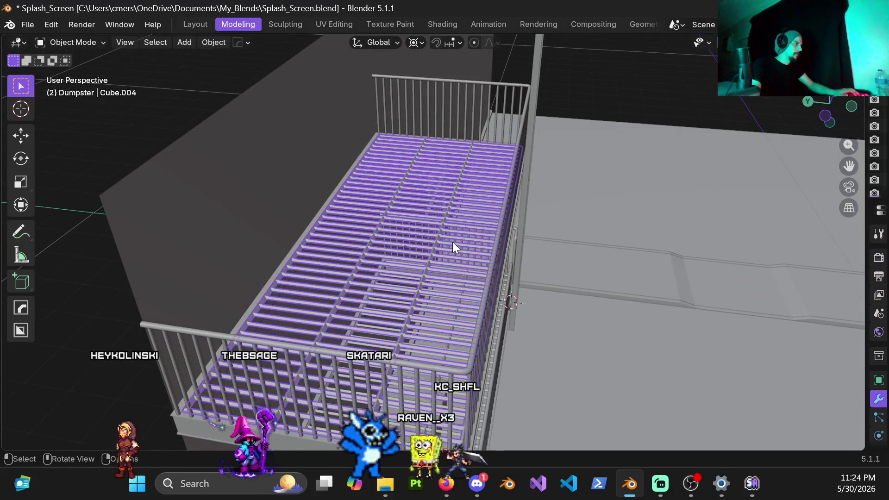
pyautogui.hotkey('ctrl', 'Tab')
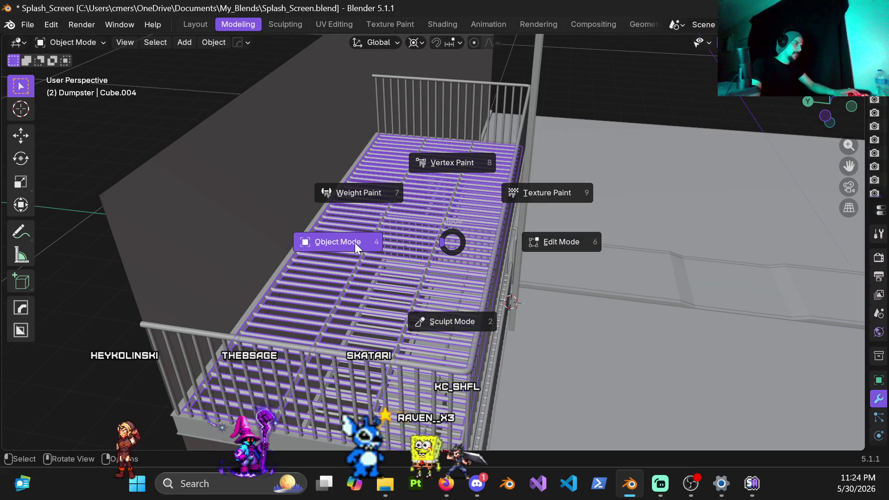
pyautogui.click(355, 242)
# Select the upper balcony floor and show its Transform sidebar reading 5.08 × 2.08 × 0.2 m.
pyautogui.moveTo(405, 234); pyautogui.dragTo(433, 238, button='middle')
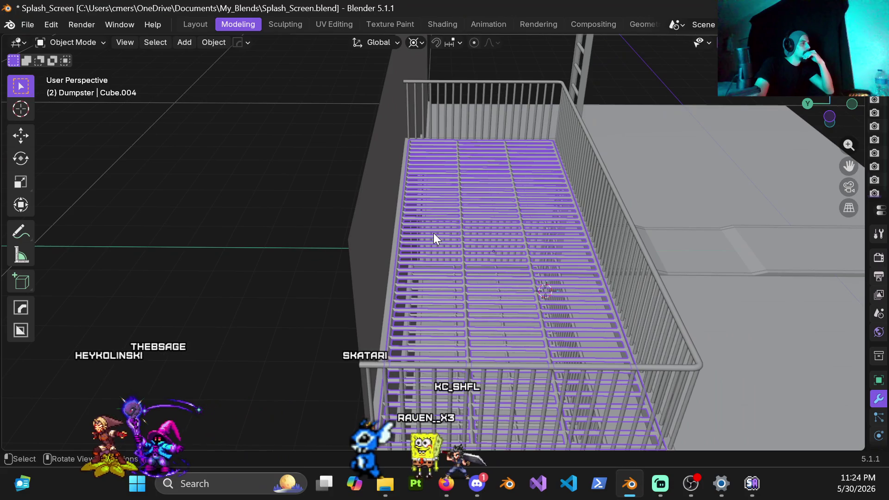
pyautogui.moveTo(530, 318); pyautogui.dragTo(515, 341, button='middle')
pyautogui.keyDown('shift'); pyautogui.click(514, 385); pyautogui.keyUp('shift')
pyautogui.press('n')
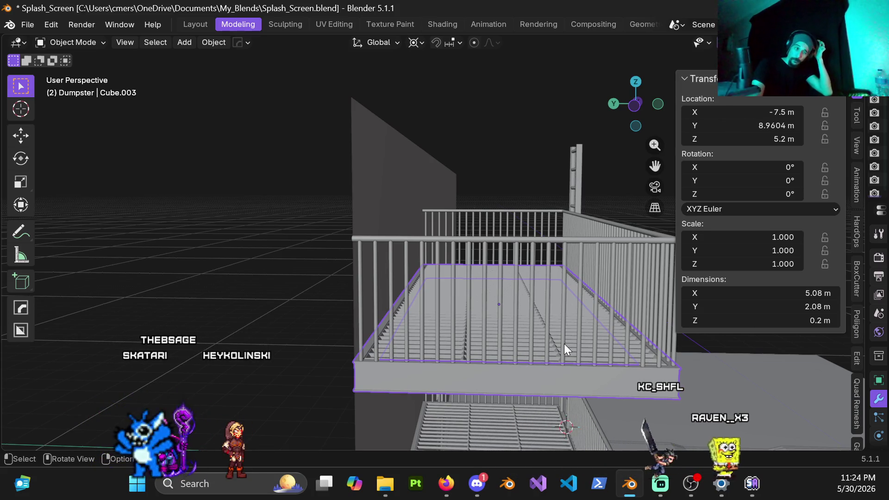
pyautogui.scroll(-4, 569, 286)
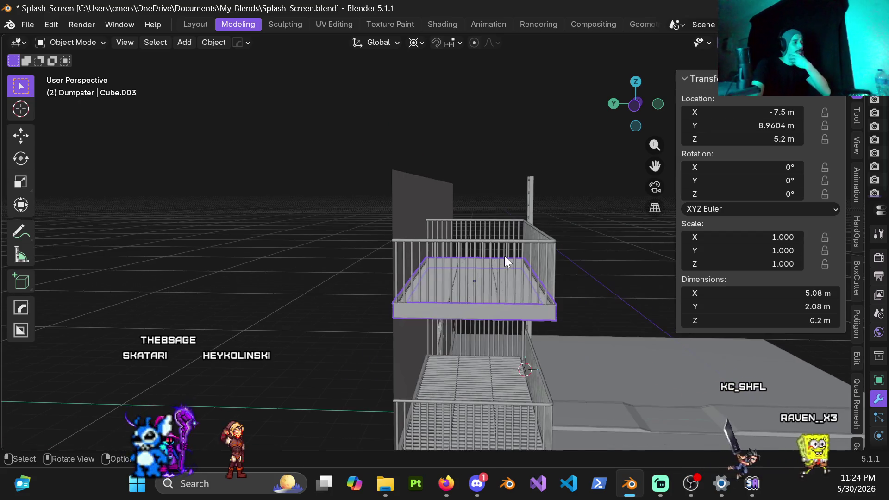
pyautogui.moveTo(507, 290)
pyautogui.mouseDown(button='middle')
pyautogui.moveTo(491, 341)
pyautogui.moveTo(508, 295)
pyautogui.mouseUp(button='middle')
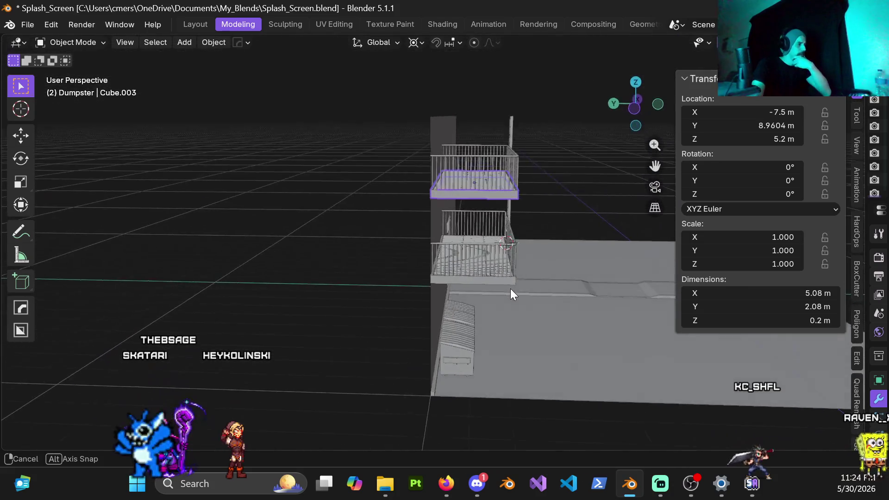
pyautogui.moveTo(508, 295)
pyautogui.mouseDown(button='middle')
pyautogui.moveTo(488, 316)
pyautogui.moveTo(476, 312)
pyautogui.mouseUp(button='middle')
pyautogui.scroll(2, 476, 312)
pyautogui.scroll(2, 476, 312)
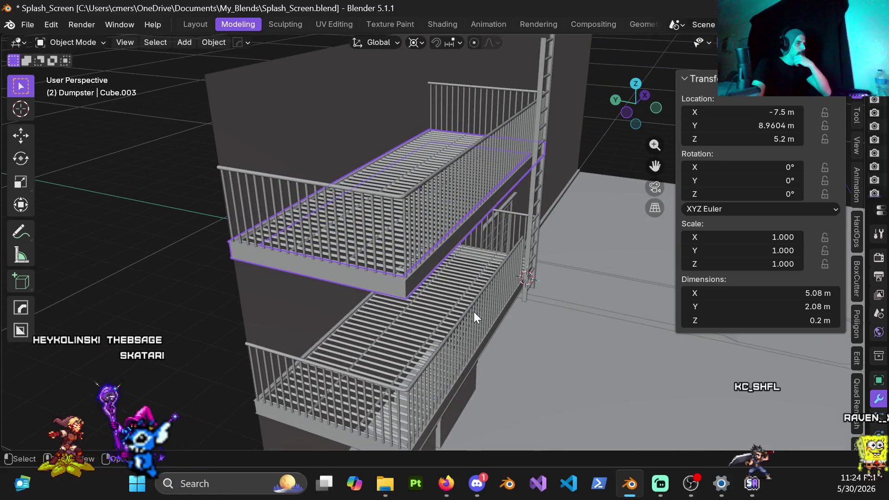
pyautogui.moveTo(474, 312)
pyautogui.mouseDown(button='middle')
pyautogui.moveTo(467, 262)
pyautogui.moveTo(444, 257)
pyautogui.mouseUp(button='middle')
pyautogui.scroll(2, 387, 240)
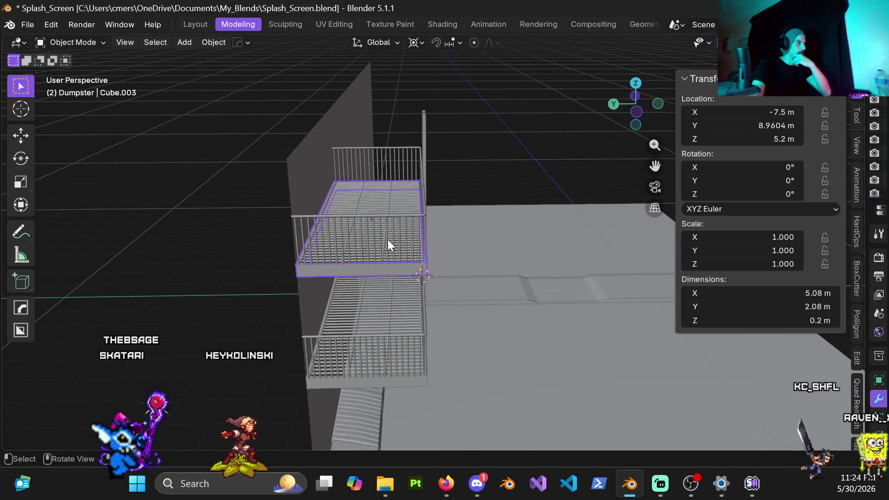
pyautogui.moveTo(387, 239); pyautogui.dragTo(377, 240, button='middle')
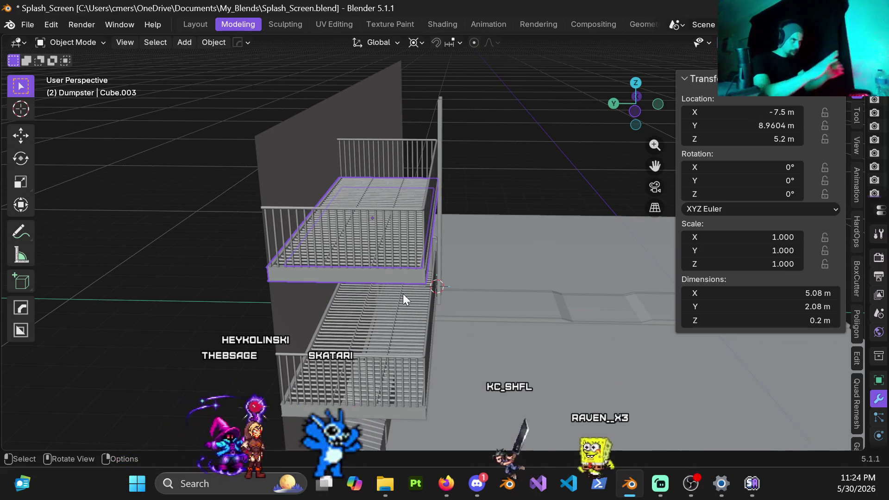
pyautogui.click(415, 42)
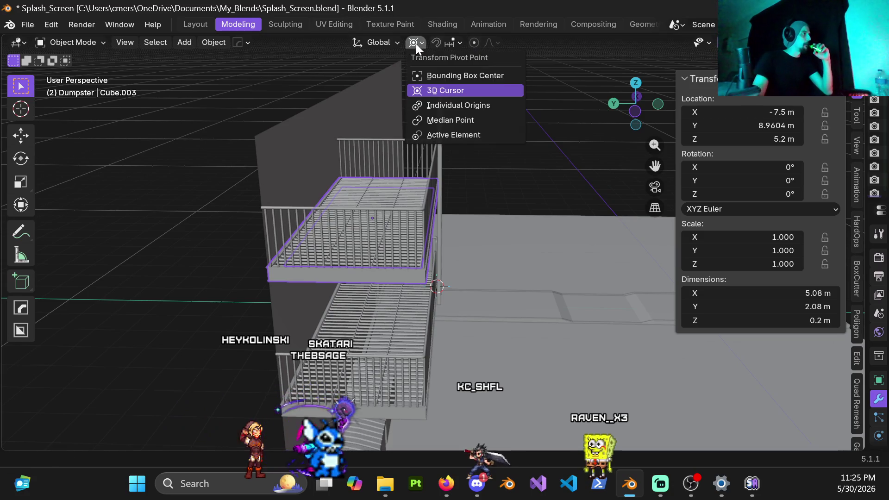
# Set the transform pivot to Median Point, inspect the balconies, then bring up the reference browser.
pyautogui.click(444, 121)
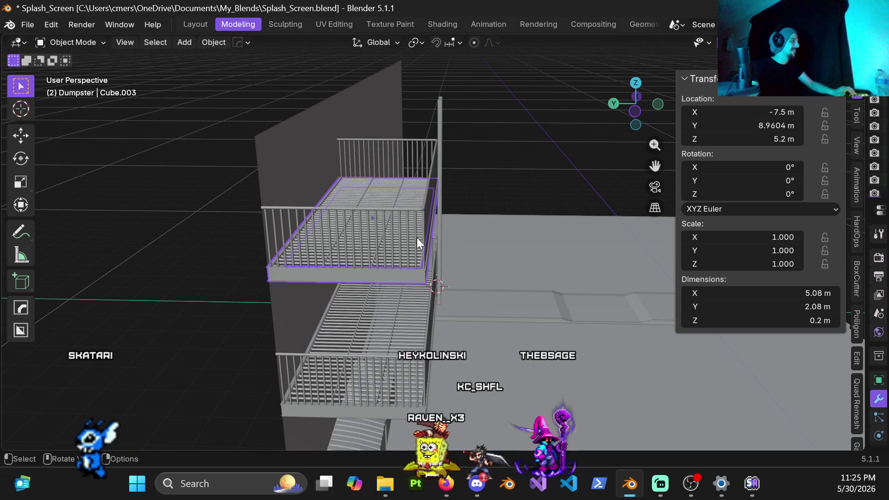
pyautogui.moveTo(417, 199)
pyautogui.mouseDown(button='middle')
pyautogui.moveTo(364, 183)
pyautogui.moveTo(338, 215)
pyautogui.moveTo(209, 238)
pyautogui.moveTo(308, 232)
pyautogui.moveTo(477, 248)
pyautogui.moveTo(410, 234)
pyautogui.moveTo(417, 239)
pyautogui.moveTo(387, 190)
pyautogui.moveTo(339, 203)
pyautogui.moveTo(401, 263)
pyautogui.moveTo(453, 253)
pyautogui.mouseUp(button='middle')
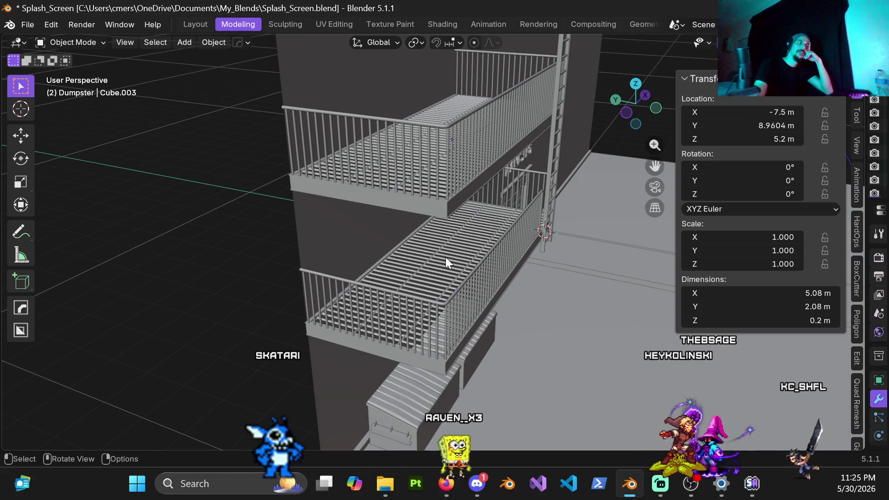
pyautogui.moveTo(445, 258)
pyautogui.mouseDown(button='middle')
pyautogui.moveTo(494, 218)
pyautogui.moveTo(366, 101)
pyautogui.mouseUp(button='middle')
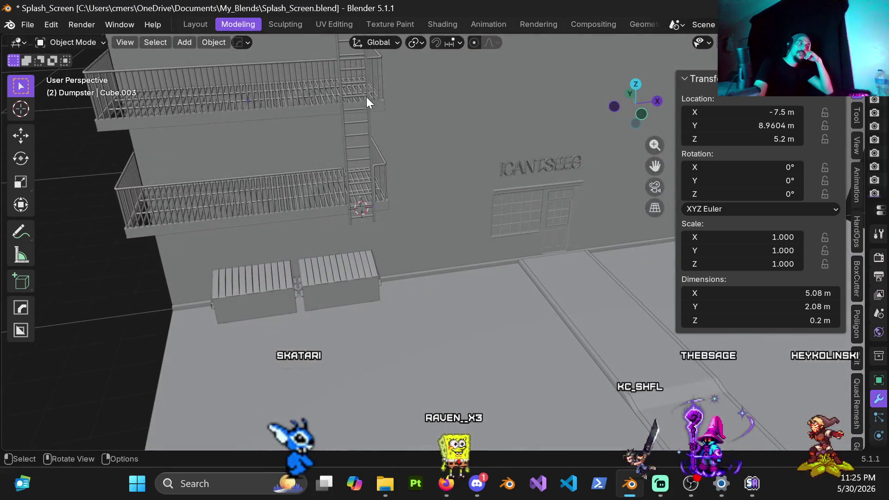
pyautogui.moveTo(197, 129); pyautogui.dragTo(280, 139, button='middle')
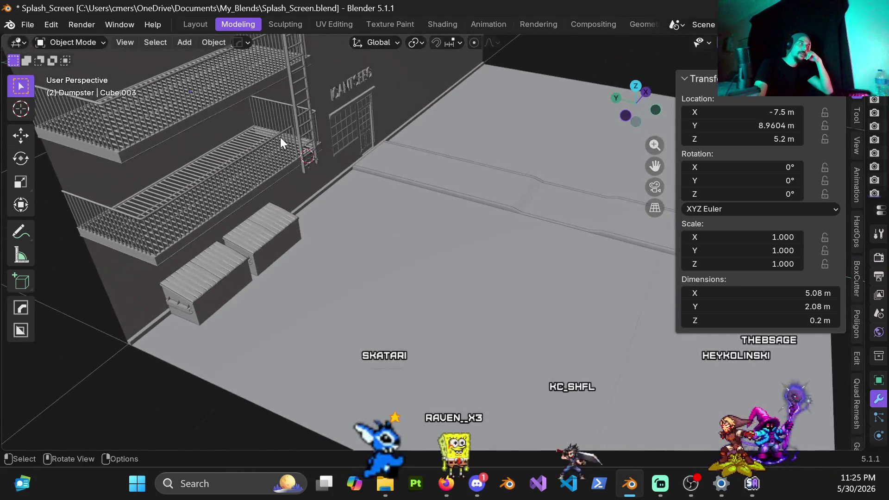
pyautogui.click(446, 481)
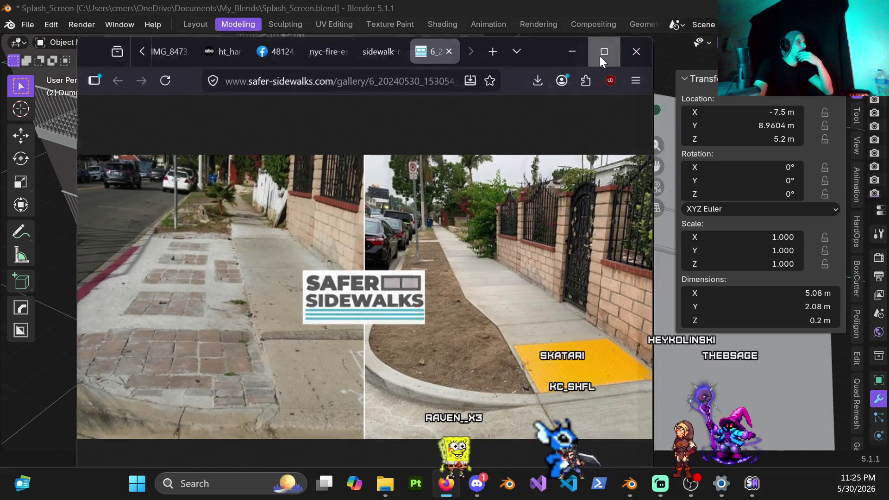
# Maximize the browser and flip through the alley, dumpster and cyberpunk street reference photos.
pyautogui.click(601, 53)
pyautogui.click(512, 16)
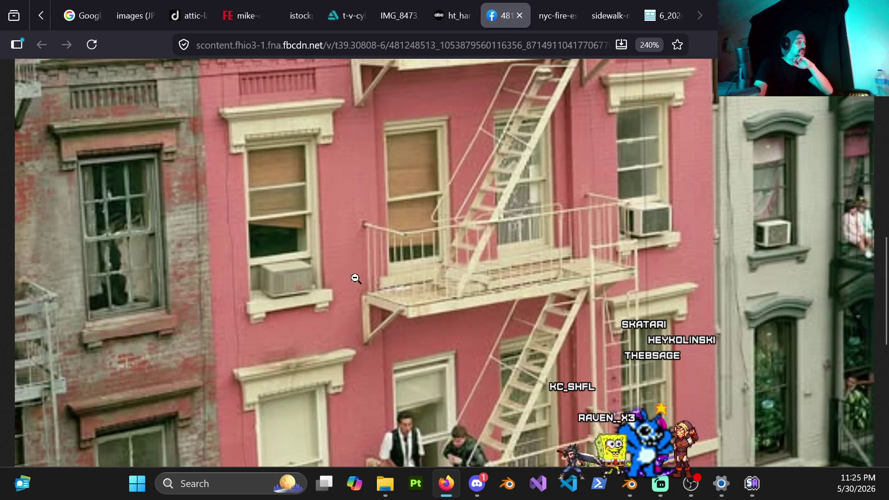
pyautogui.scroll(3, 513, 284)
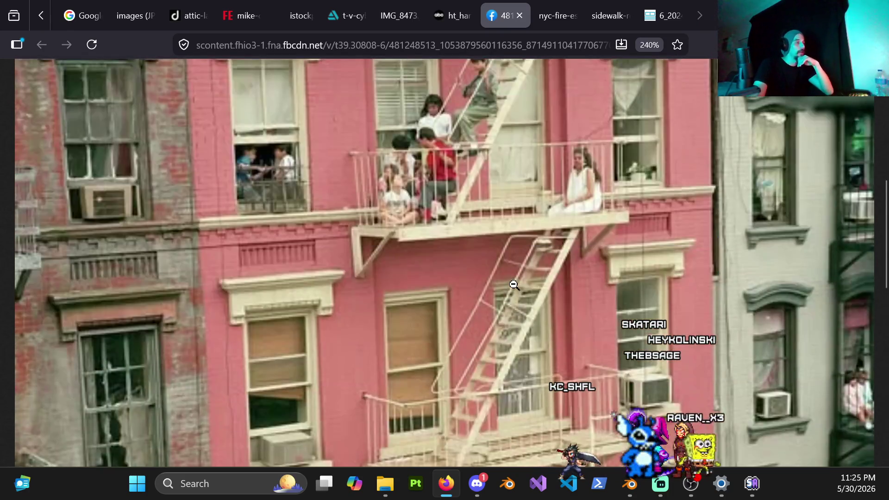
pyautogui.scroll(-3, 512, 292)
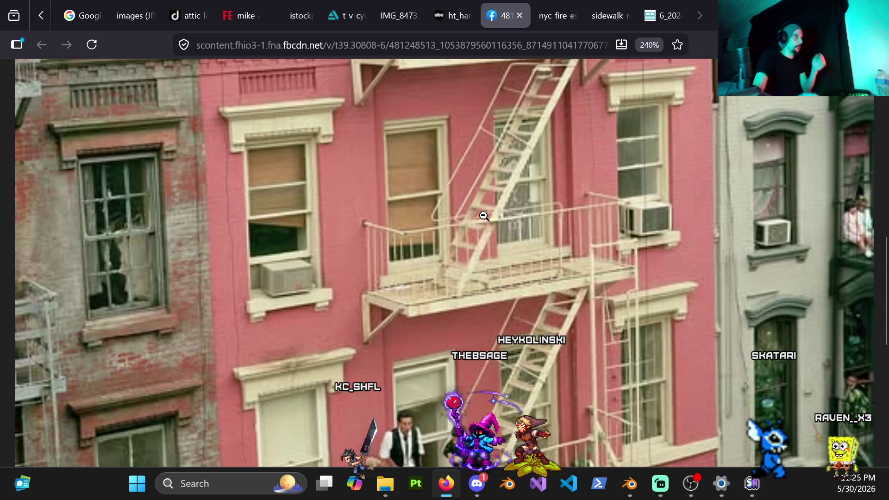
pyautogui.click(458, 14)
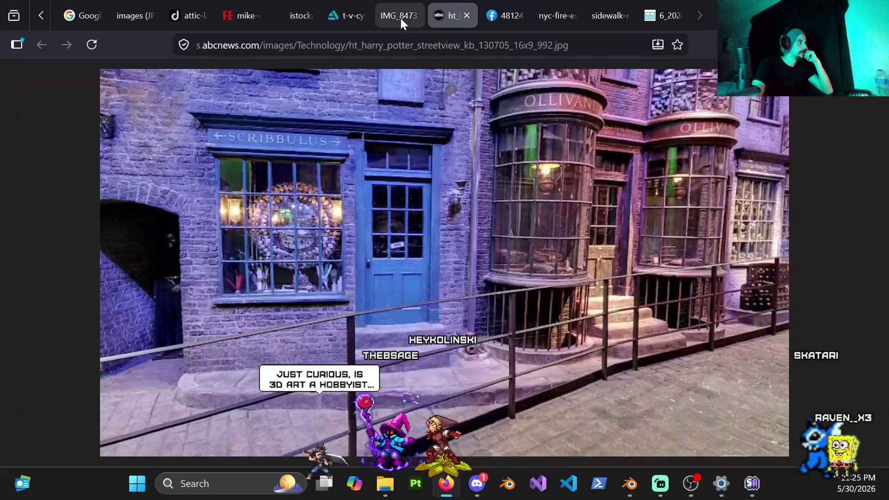
pyautogui.click(392, 16)
pyautogui.scroll(3, 445, 160)
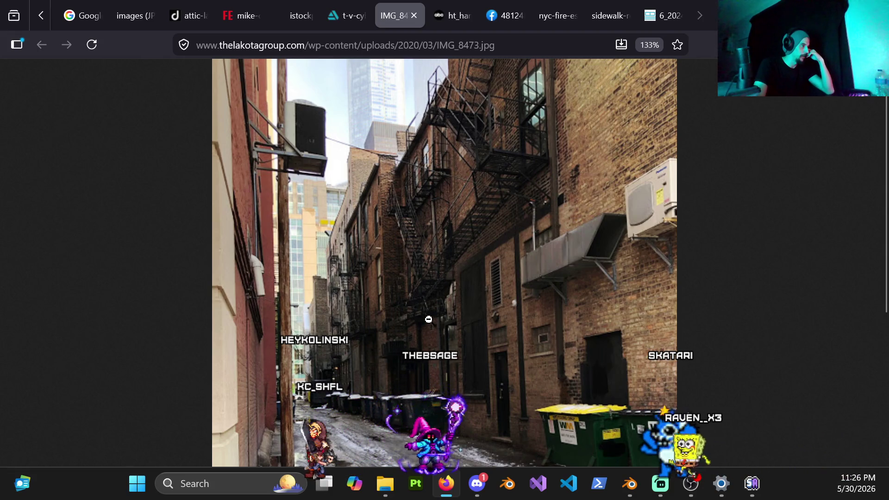
pyautogui.click(429, 319)
pyautogui.scroll(3, 428, 256)
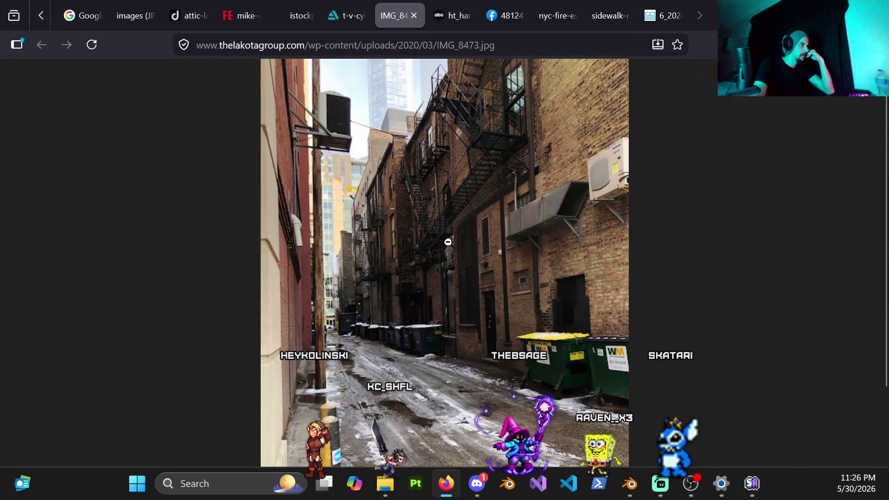
pyautogui.click(350, 23)
pyautogui.click(296, 15)
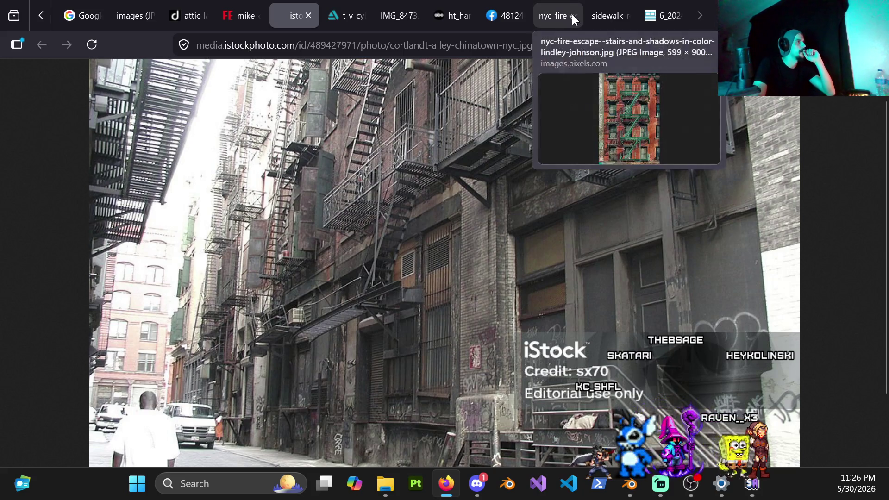
# Enlarge the NYC fire-escape reference photo, then Alt+Tab back to Blender.
pyautogui.click(546, 21)
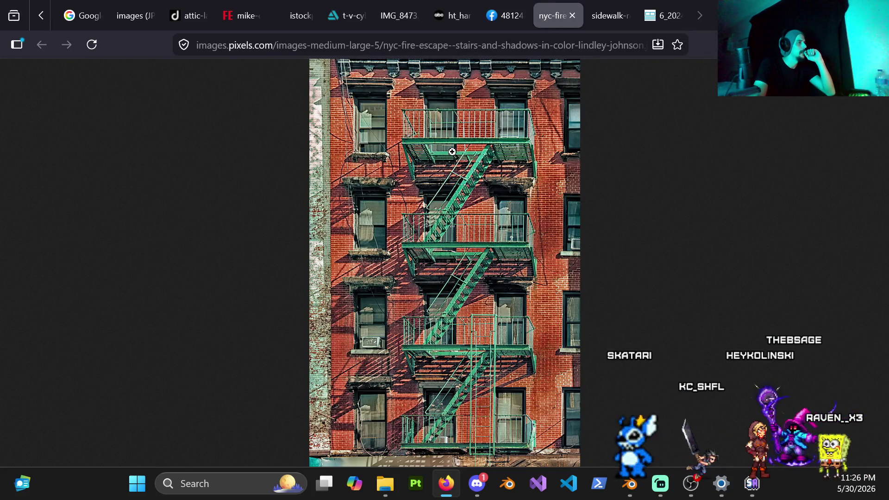
pyautogui.click(437, 144)
pyautogui.scroll(-2, 440, 162)
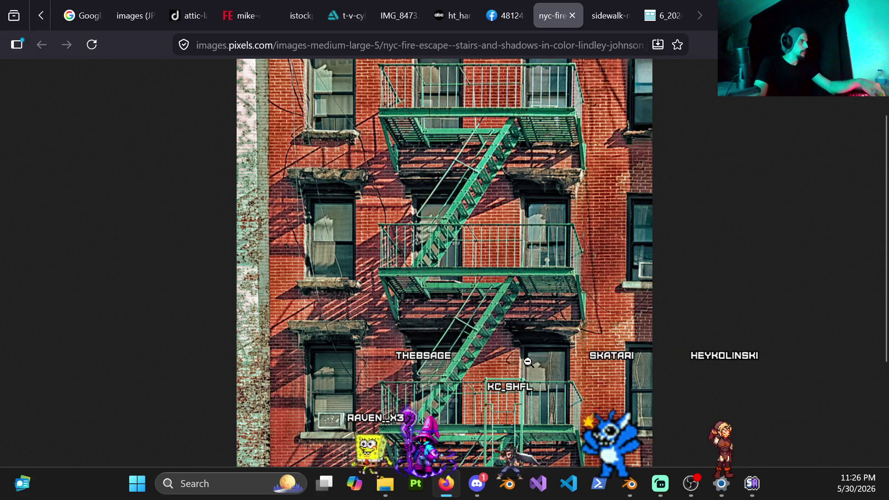
pyautogui.hotkey('alt', 'Tab')
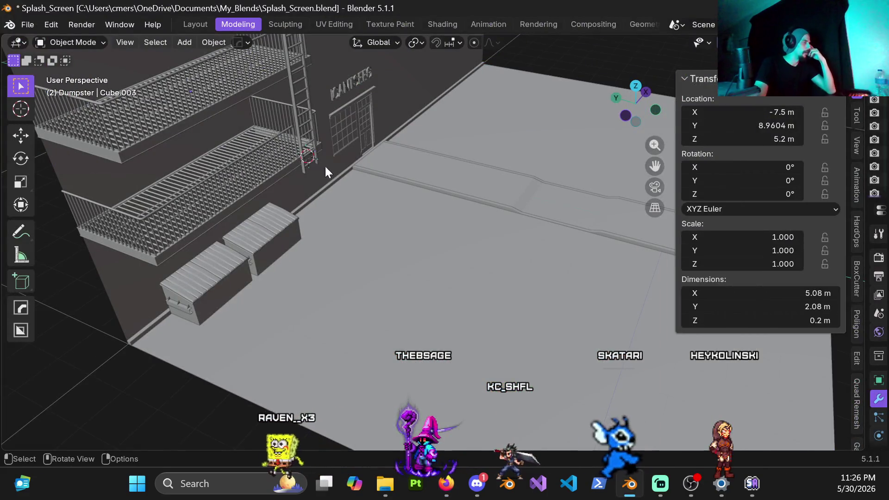
# Orbit around the balconies and select the lower balcony floor grate.
pyautogui.moveTo(182, 185)
pyautogui.mouseDown(button='middle')
pyautogui.moveTo(227, 163)
pyautogui.moveTo(290, 227)
pyautogui.mouseUp(button='middle')
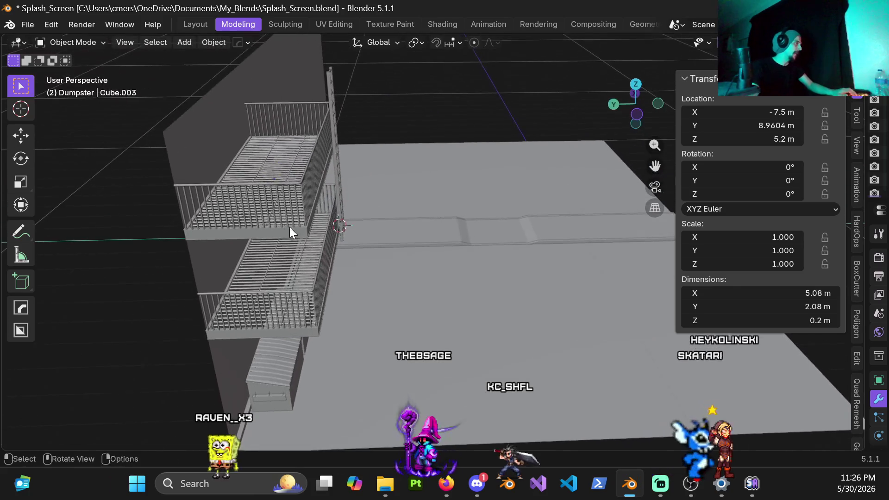
pyautogui.moveTo(313, 191)
pyautogui.mouseDown(button='middle')
pyautogui.moveTo(319, 118)
pyautogui.moveTo(252, 210)
pyautogui.moveTo(294, 195)
pyautogui.moveTo(295, 157)
pyautogui.moveTo(275, 144)
pyautogui.moveTo(283, 102)
pyautogui.moveTo(233, 150)
pyautogui.moveTo(339, 209)
pyautogui.moveTo(326, 171)
pyautogui.moveTo(332, 163)
pyautogui.moveTo(339, 290)
pyautogui.moveTo(341, 159)
pyautogui.moveTo(371, 274)
pyautogui.moveTo(354, 276)
pyautogui.moveTo(360, 326)
pyautogui.moveTo(393, 266)
pyautogui.moveTo(399, 281)
pyautogui.moveTo(385, 231)
pyautogui.mouseUp(button='middle')
pyautogui.click(380, 302)
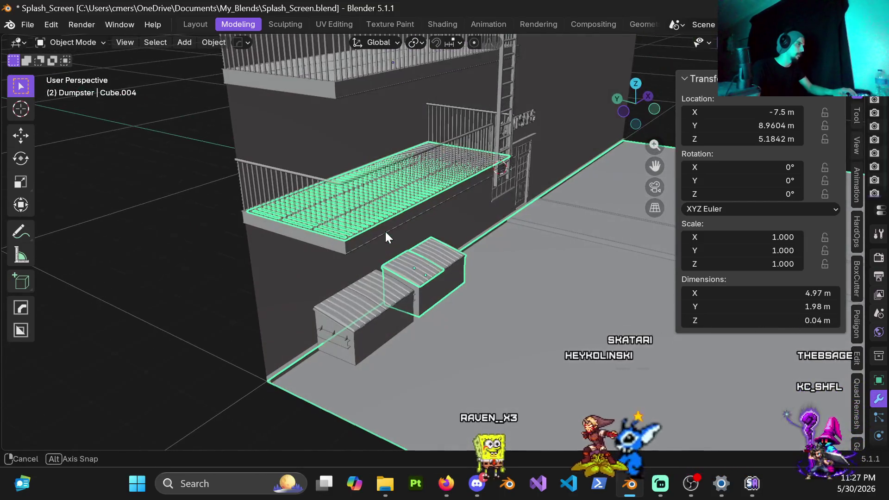
pyautogui.click(181, 243)
pyautogui.moveTo(369, 174)
pyautogui.mouseDown(button='middle')
pyautogui.moveTo(410, 182)
pyautogui.moveTo(398, 192)
pyautogui.moveTo(319, 192)
pyautogui.moveTo(382, 187)
pyautogui.moveTo(372, 197)
pyautogui.mouseUp(button='middle')
pyautogui.click(410, 182)
pyautogui.scroll(3, 399, 192)
# Dissolve edges of the grate mesh in Edit Mode, return to Object Mode and select a right-end railing bar.
pyautogui.press('Tab')
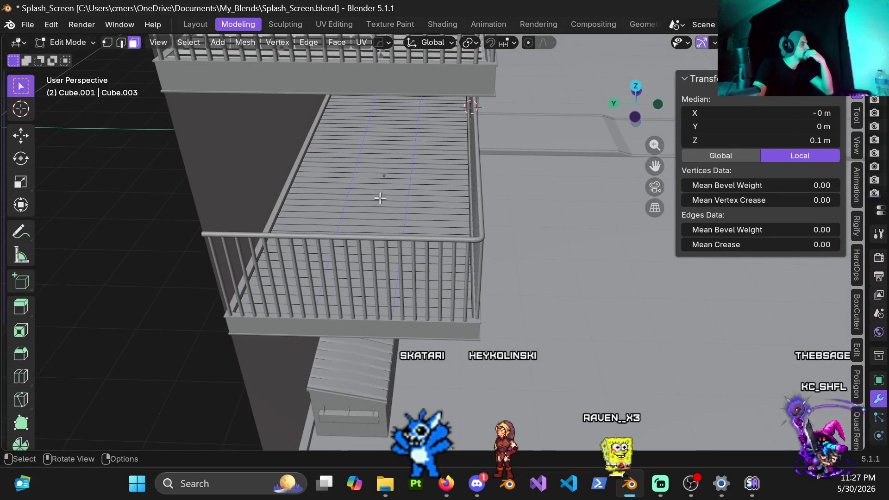
pyautogui.press('x')
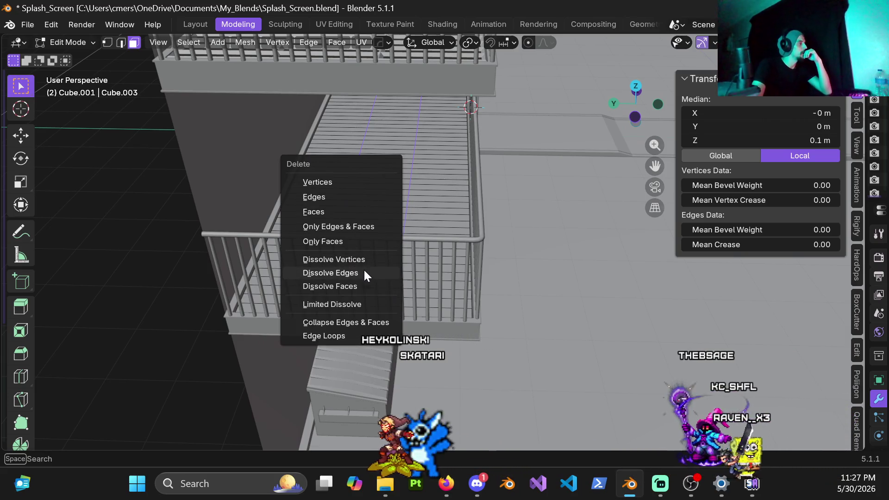
pyautogui.click(364, 272)
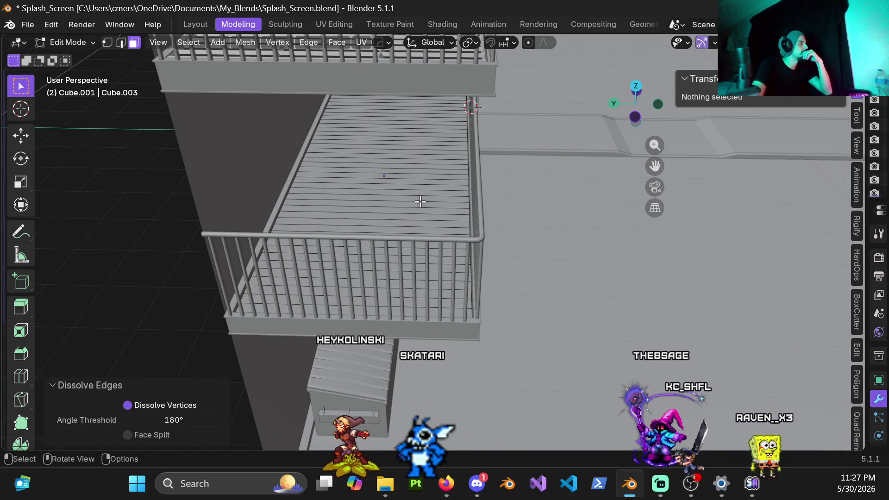
pyautogui.scroll(-4, 417, 208)
pyautogui.moveTo(417, 208); pyautogui.dragTo(422, 185, button='middle')
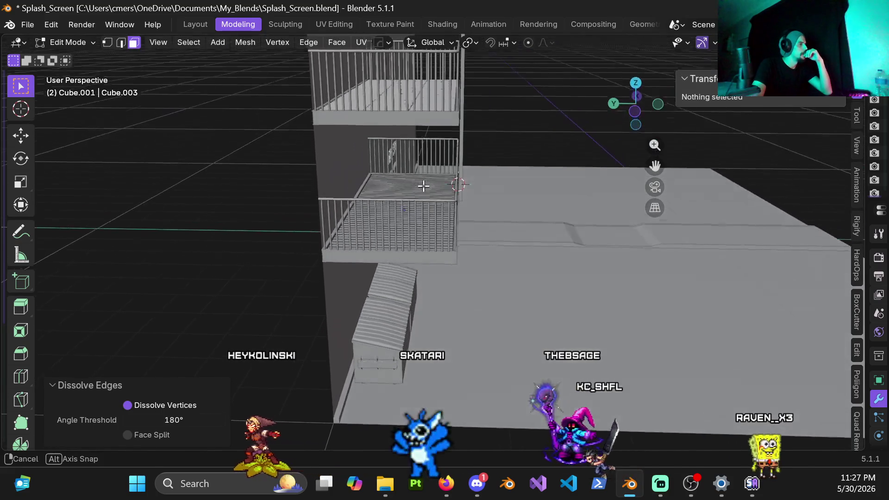
pyautogui.press('Tab')
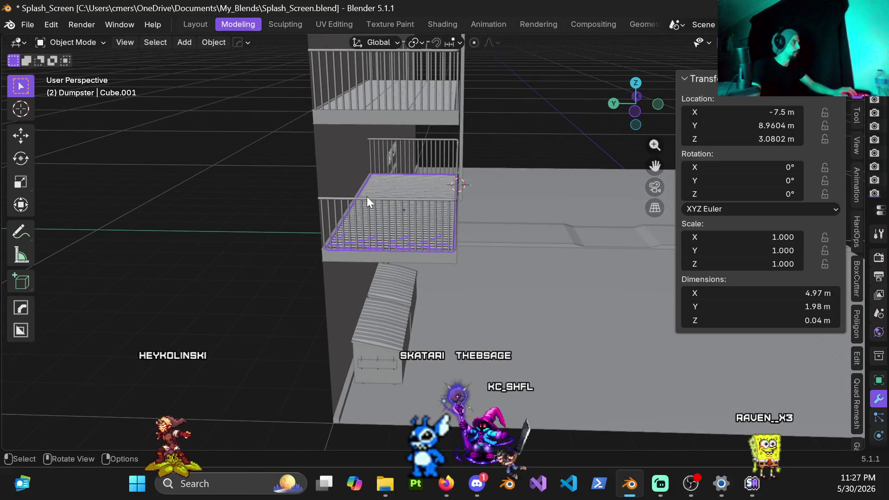
pyautogui.moveTo(412, 196); pyautogui.dragTo(414, 186, button='middle')
pyautogui.scroll(2, 393, 188)
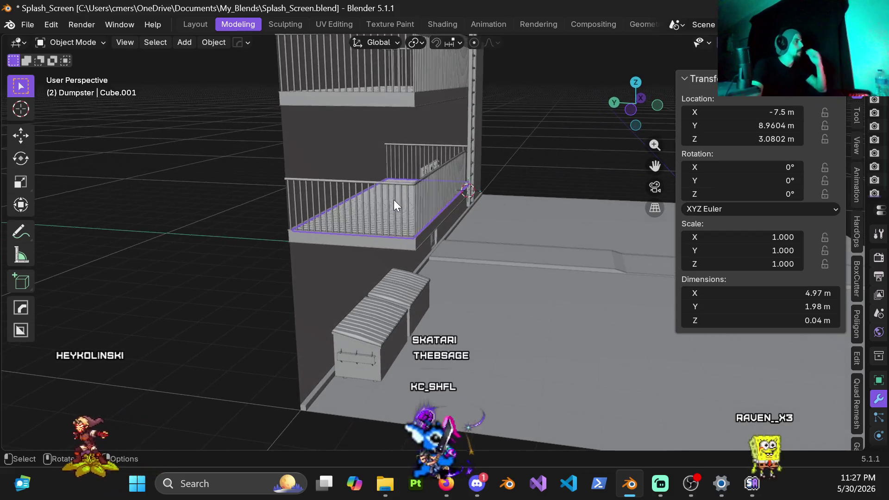
pyautogui.scroll(3, 383, 204)
pyautogui.click(377, 167)
# Add the right-end front railing bars and matching back-railing bars to the selection.
pyautogui.moveTo(345, 180)
pyautogui.mouseDown(button='middle')
pyautogui.moveTo(367, 170)
pyautogui.moveTo(424, 221)
pyautogui.mouseUp(button='middle')
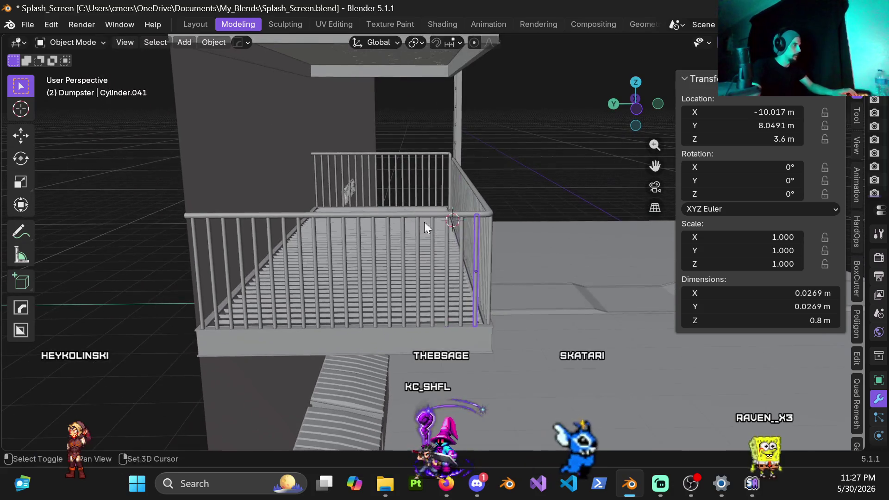
pyautogui.keyDown('shift'); pyautogui.click(461, 253); pyautogui.keyUp('shift')
pyautogui.keyDown('shift'); pyautogui.click(432, 261); pyautogui.keyUp('shift')
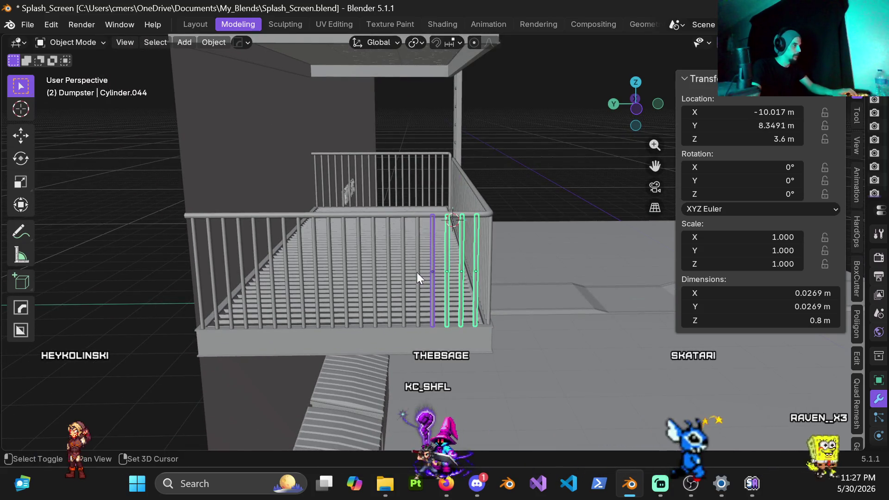
pyautogui.keyDown('shift'); pyautogui.click(416, 272); pyautogui.keyUp('shift')
pyautogui.scroll(2, 414, 239)
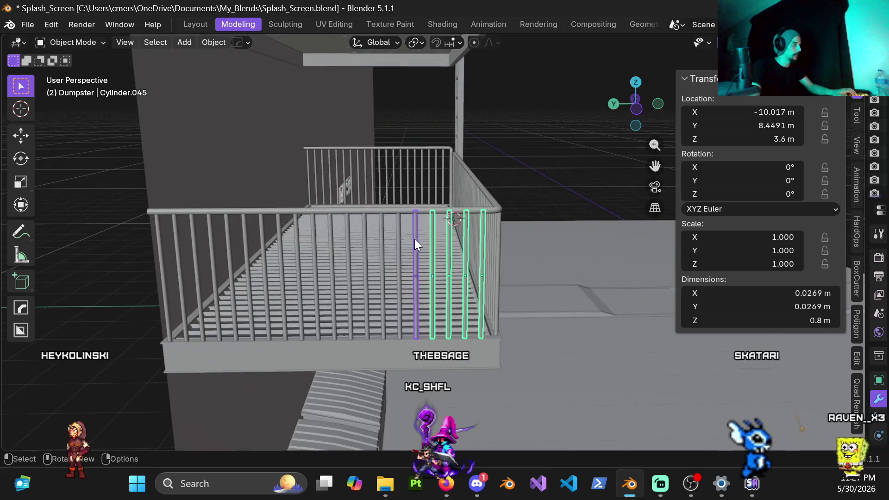
pyautogui.keyDown('shift'); pyautogui.click(440, 169); pyautogui.keyUp('shift')
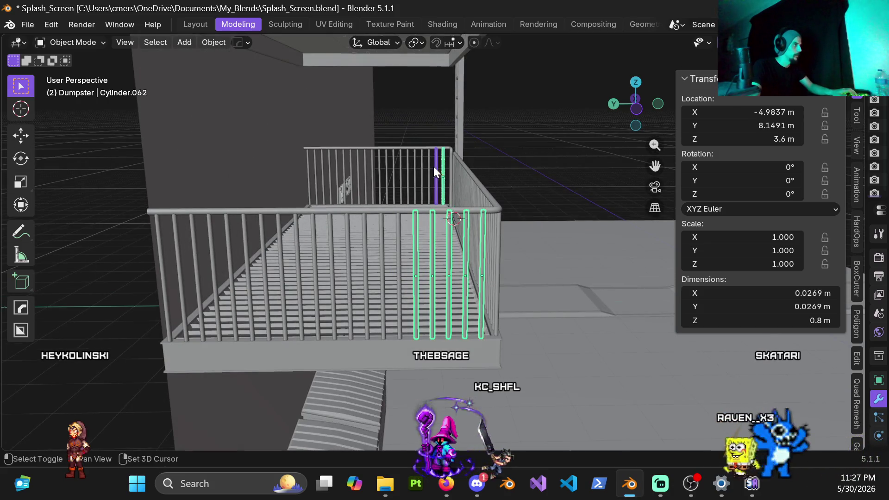
pyautogui.keyDown('shift'); pyautogui.click(422, 173); pyautogui.keyUp('shift')
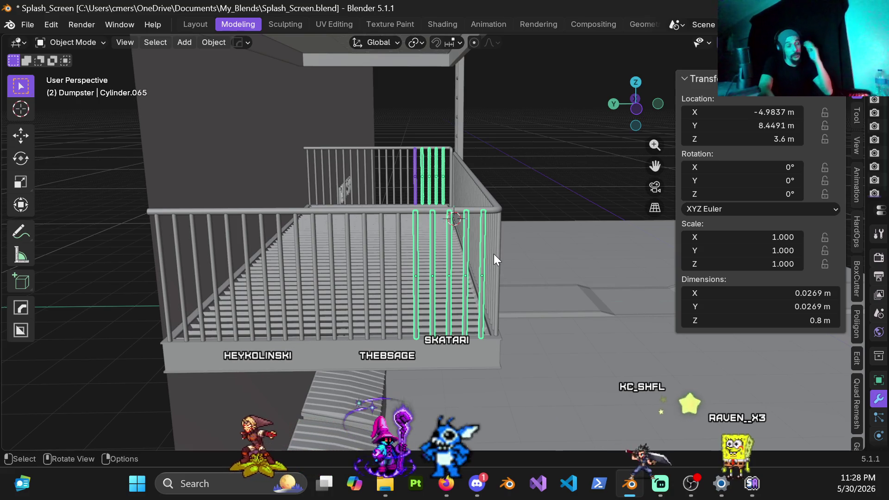
pyautogui.moveTo(487, 306); pyautogui.dragTo(452, 347, button='middle')
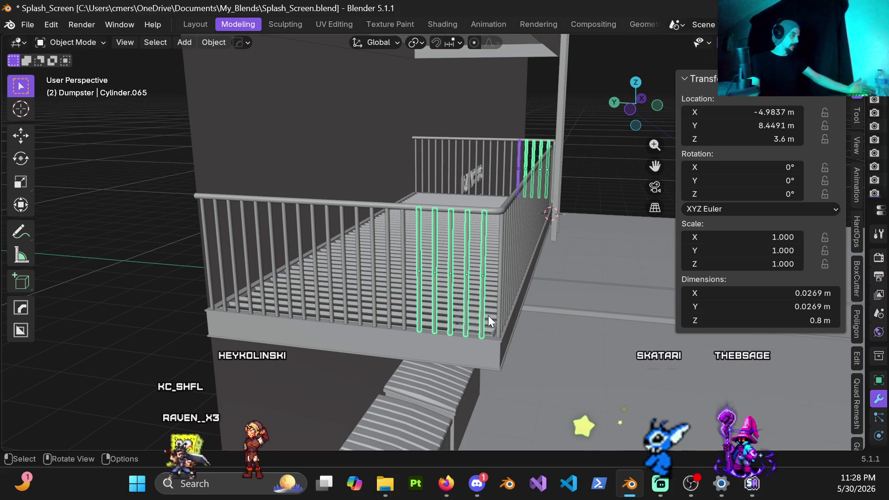
pyautogui.moveTo(483, 383); pyautogui.dragTo(455, 343, button='middle')
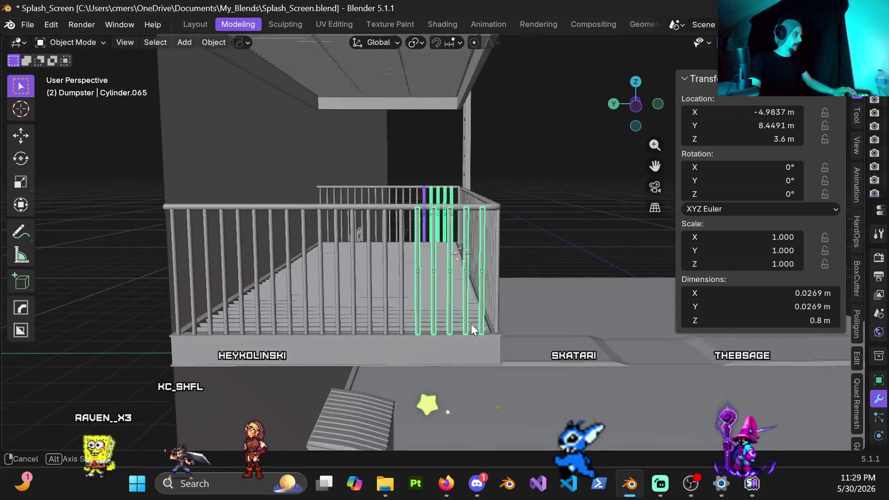
# Delete the ten selected railing bars from a side view, then return to perspective.
pyautogui.press('ctrl+KP_3')
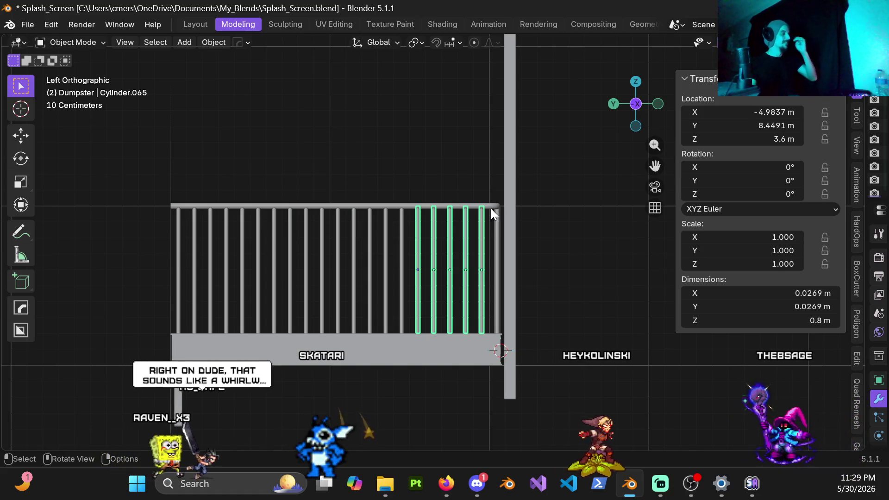
pyautogui.press('x')
pyautogui.click(498, 250)
pyautogui.moveTo(458, 291)
pyautogui.mouseDown(button='middle')
pyautogui.moveTo(411, 303)
pyautogui.moveTo(434, 300)
pyautogui.mouseUp(button='middle')
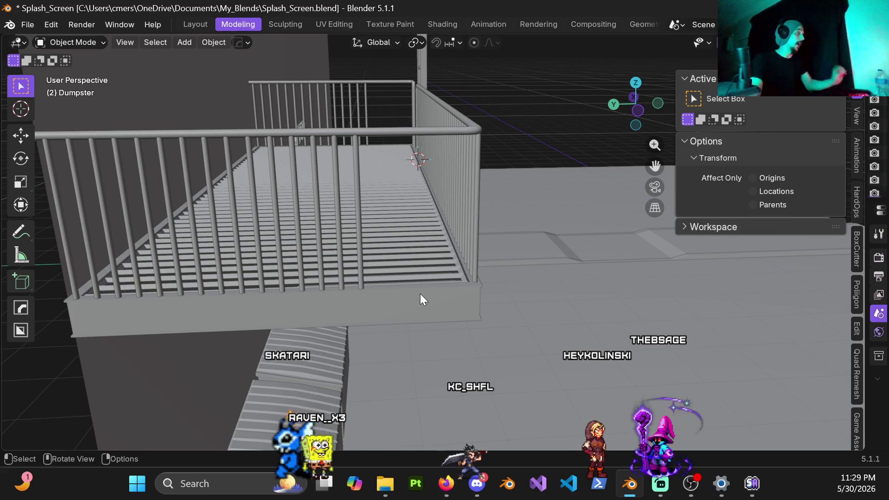
# Save Splash_Screen.blend and bring up File Explorer to open Screenshot (117).png.
pyautogui.moveTo(422, 283); pyautogui.dragTo(406, 294, button='middle')
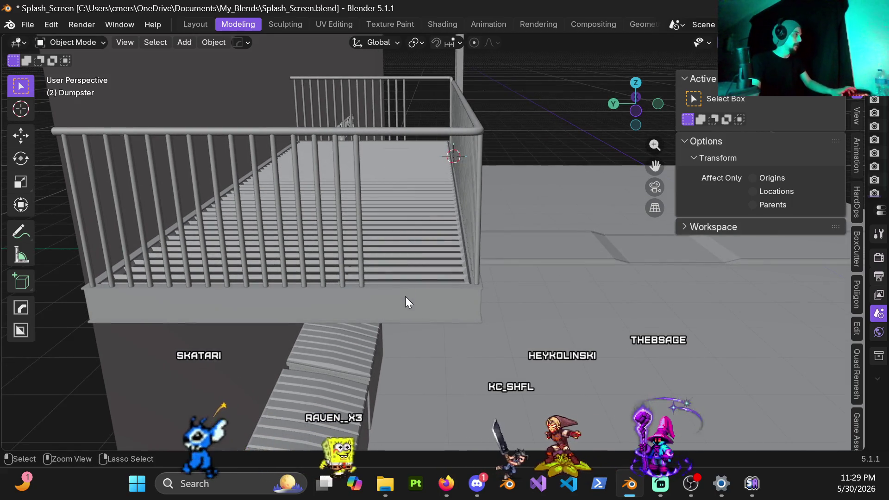
pyautogui.hotkey('ctrl', 's')
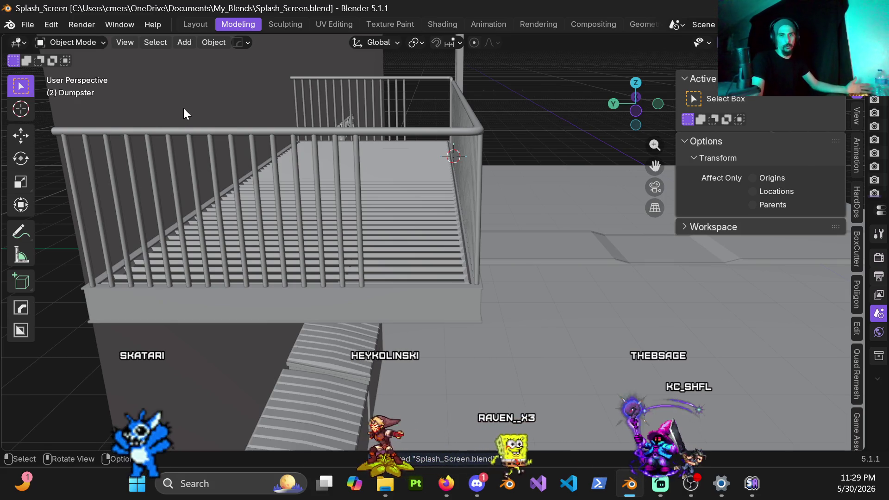
pyautogui.click(28, 22)
pyautogui.moveTo(46, 39)
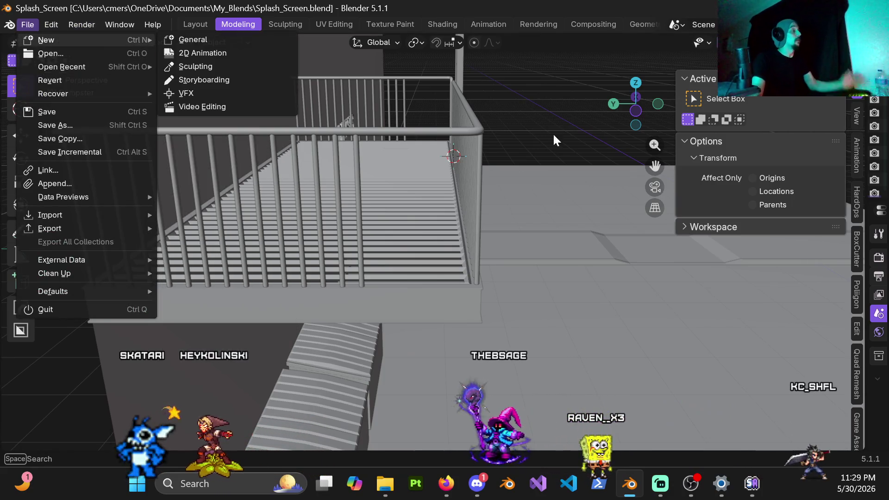
pyautogui.click(385, 483)
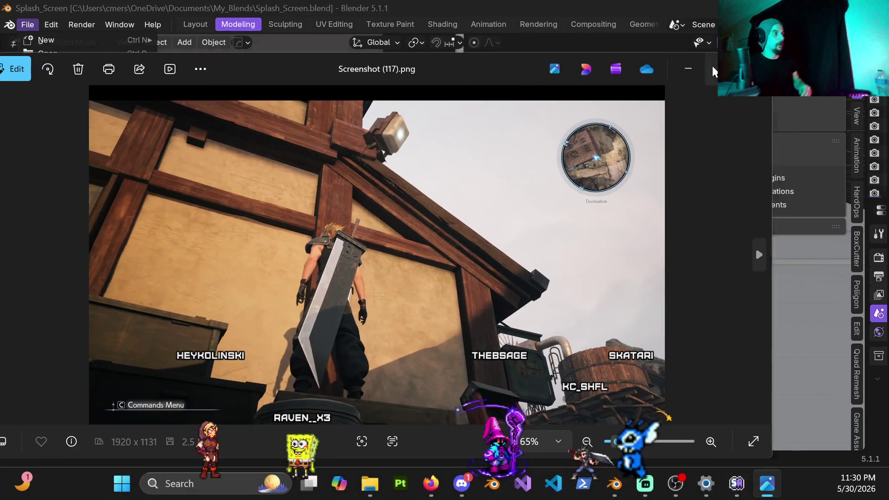
# Maximize Photos and step through Screenshot (118), (119) and (120).
pyautogui.click(713, 70)
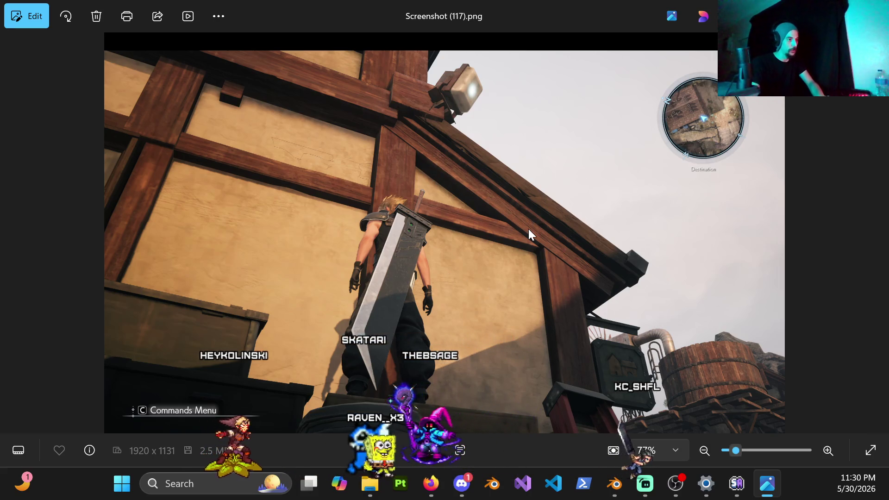
pyautogui.press('Right')
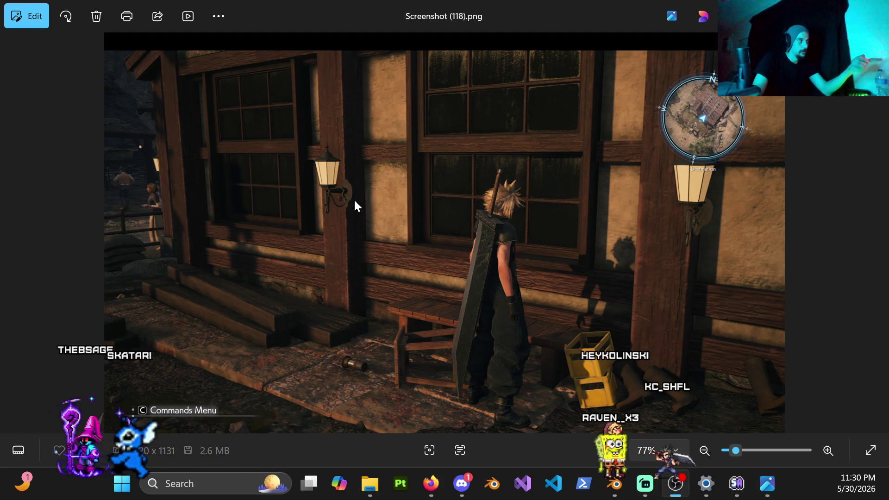
pyautogui.scroll(2, 355, 197)
pyautogui.scroll(3, 333, 193)
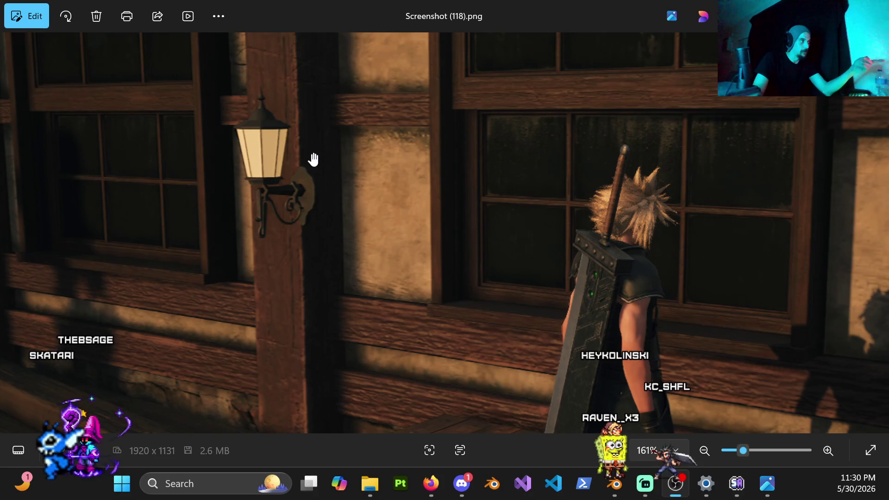
pyautogui.scroll(-2, 294, 185)
pyautogui.scroll(-3, 652, 216)
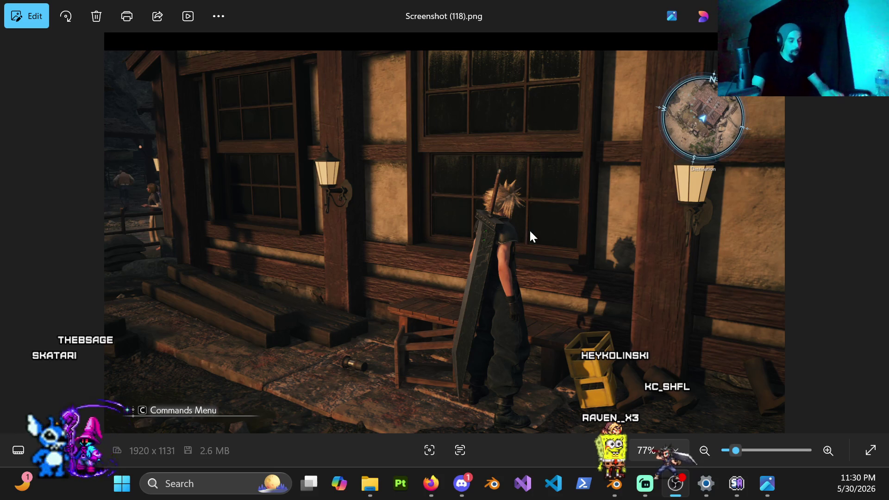
pyautogui.press('Right')
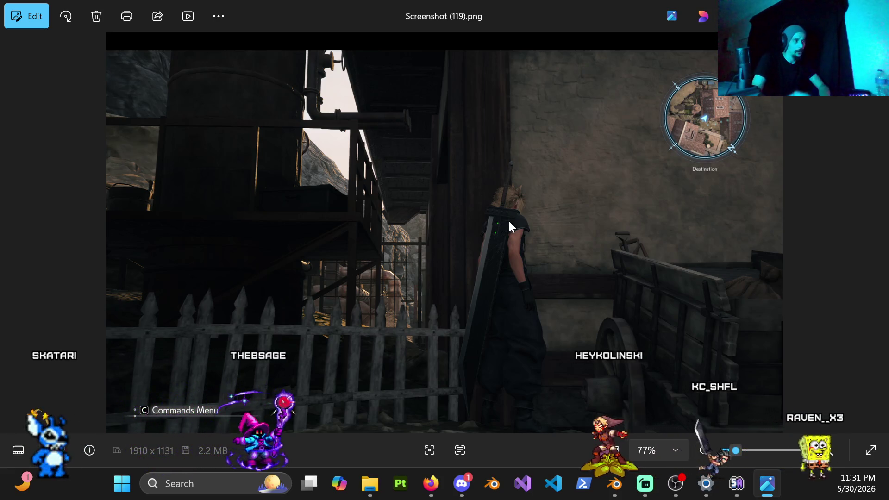
pyautogui.press('Right')
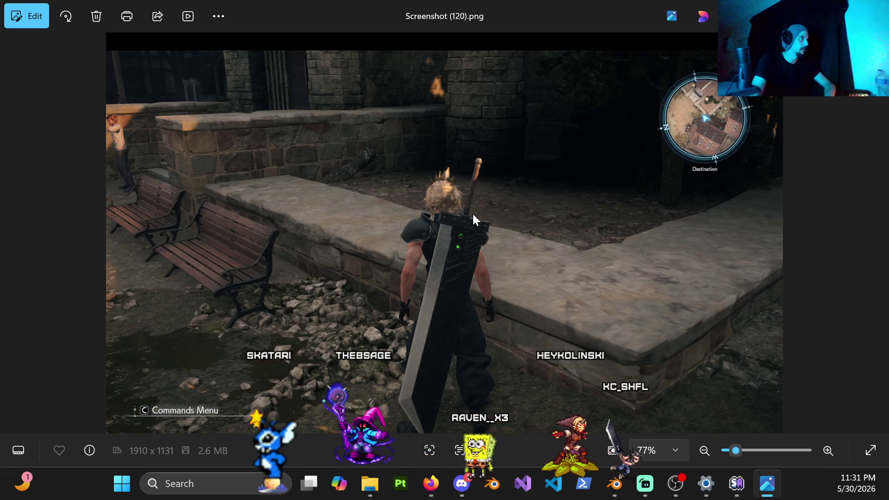
# Step through Screenshot (123), (124) and (126) in Photos.
pyautogui.press('Right')
pyautogui.press('Right')
pyautogui.press('Right')
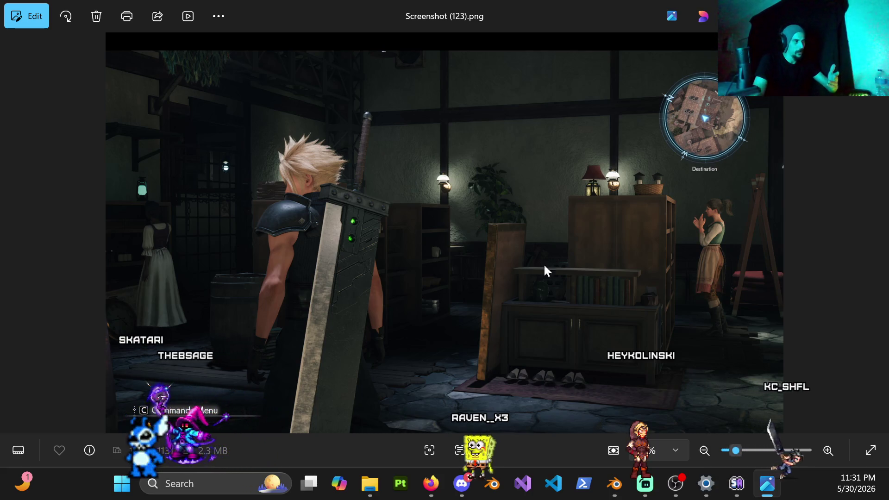
pyautogui.scroll(2, 456, 180)
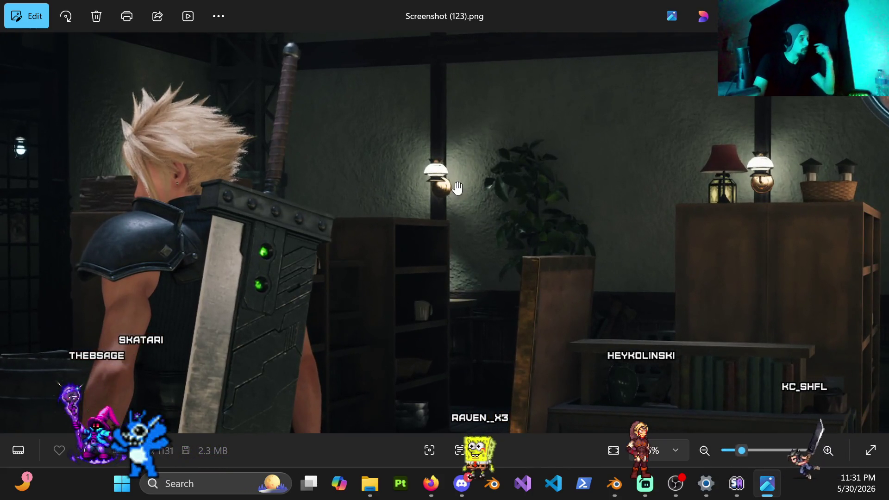
pyautogui.scroll(1, 462, 178)
pyautogui.scroll(1, 625, 194)
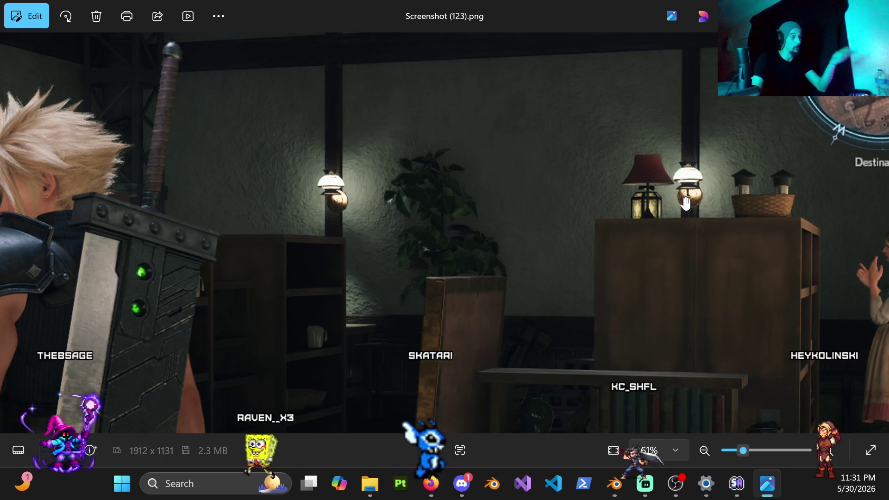
pyautogui.scroll(-2, 684, 229)
pyautogui.scroll(-2, 659, 247)
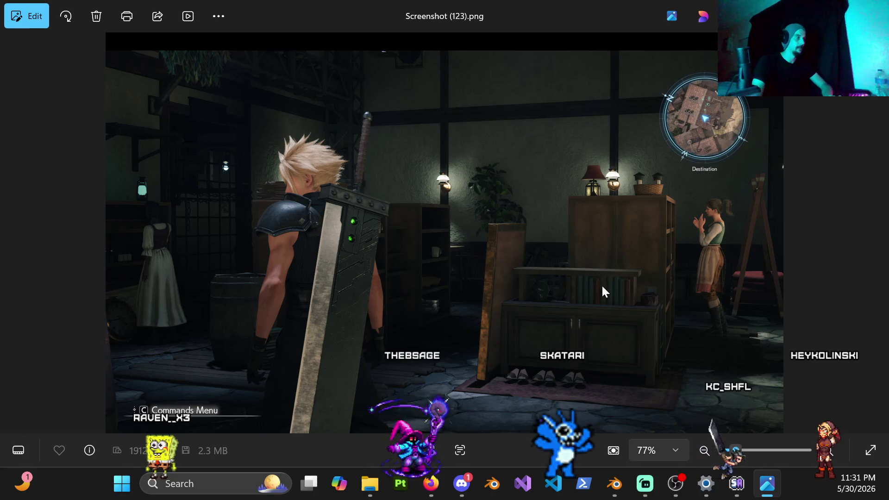
pyautogui.press('Right')
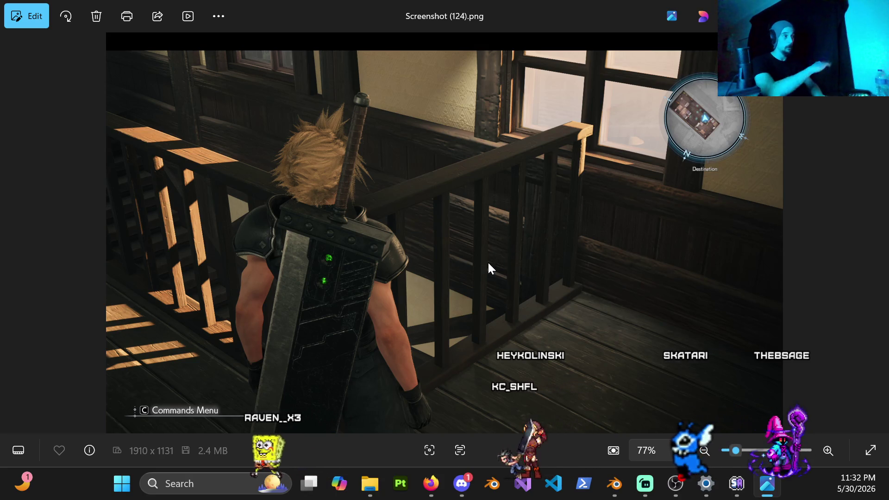
pyautogui.press('Right')
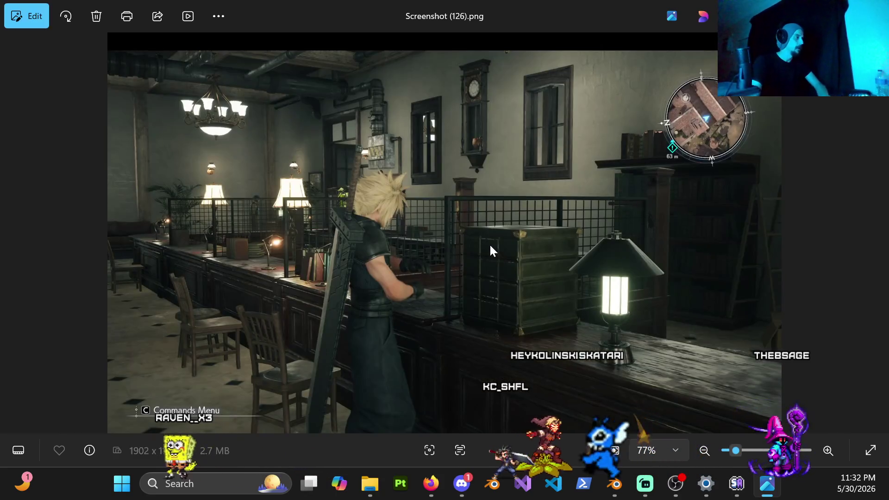
pyautogui.scroll(2, 510, 294)
pyautogui.scroll(1, 523, 284)
pyautogui.scroll(1, 506, 252)
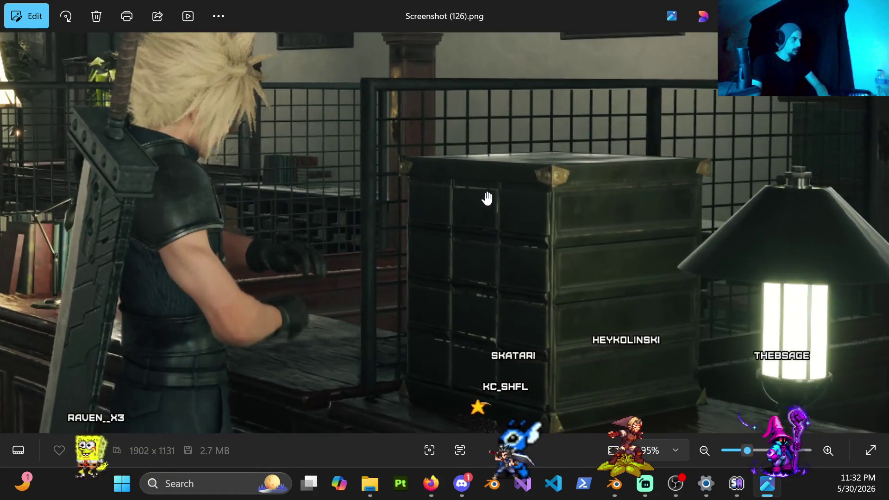
pyautogui.scroll(2, 466, 197)
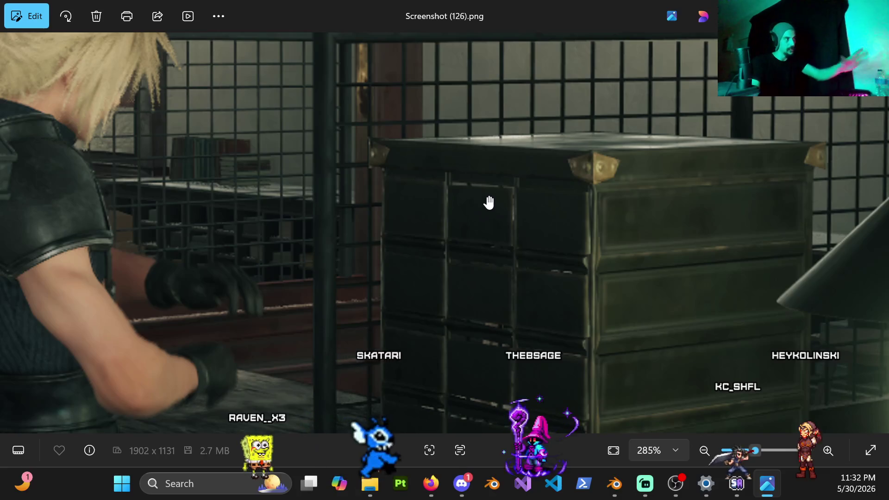
pyautogui.scroll(-3, 534, 207)
pyautogui.scroll(-3, 518, 218)
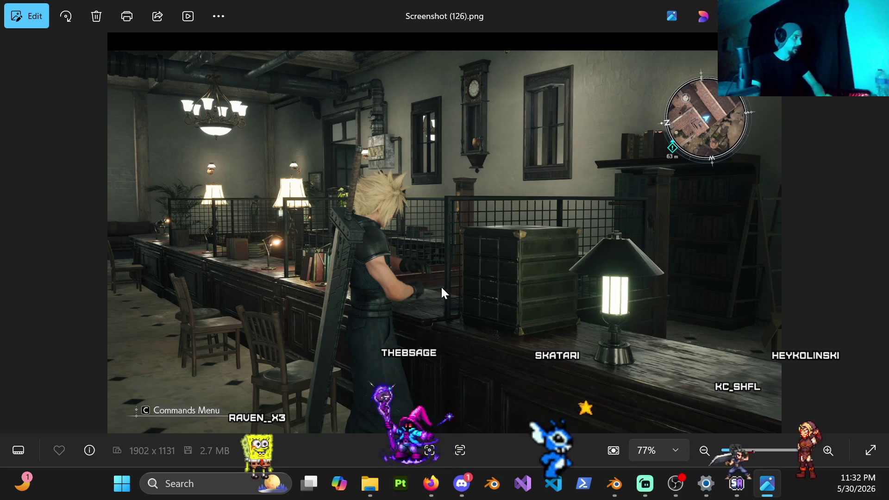
# Step through Screenshot (127), (135), (136), (137) and (138) in Photos.
pyautogui.press('Right')
pyautogui.press('Right')
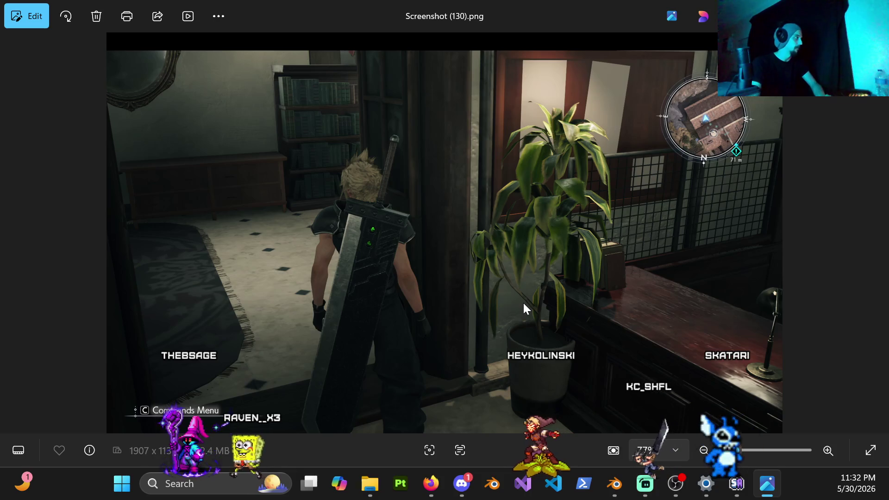
pyautogui.press('Right')
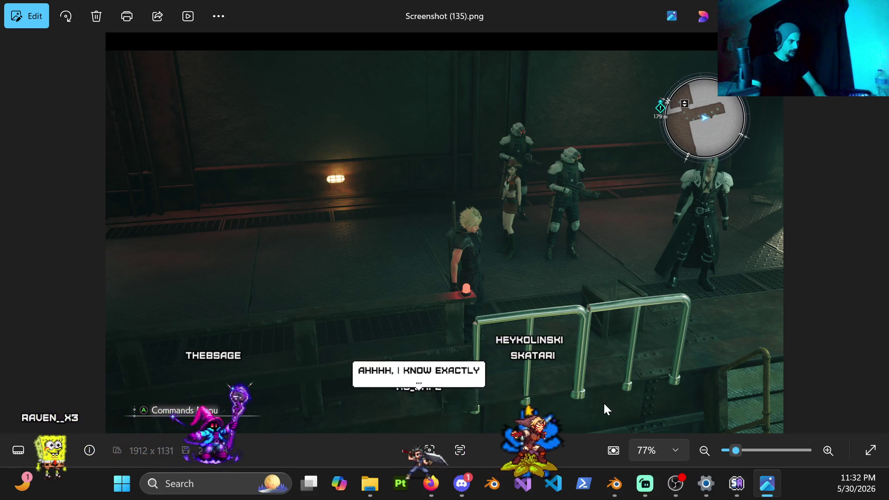
pyautogui.press('Right')
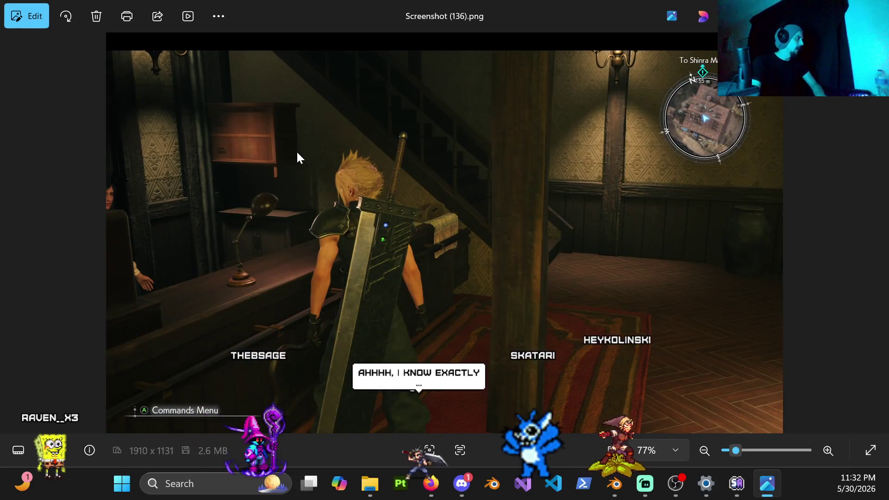
pyautogui.scroll(2, 246, 131)
pyautogui.scroll(3, 243, 135)
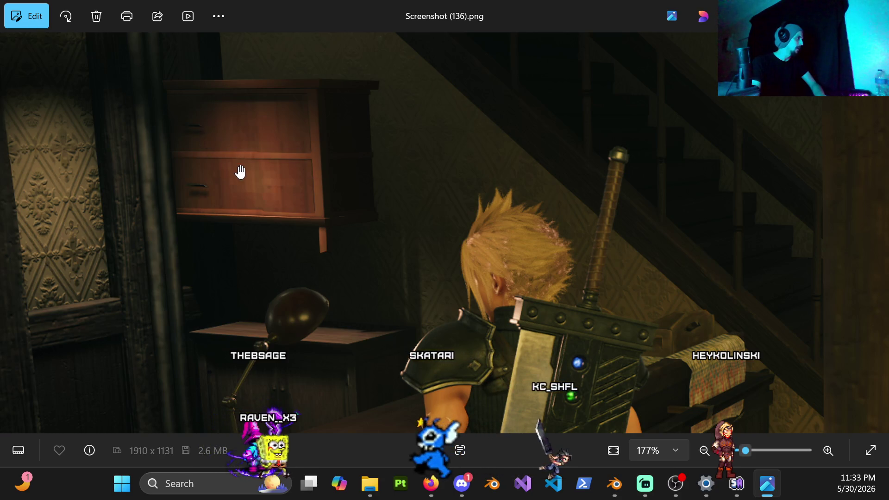
pyautogui.scroll(-1, 254, 210)
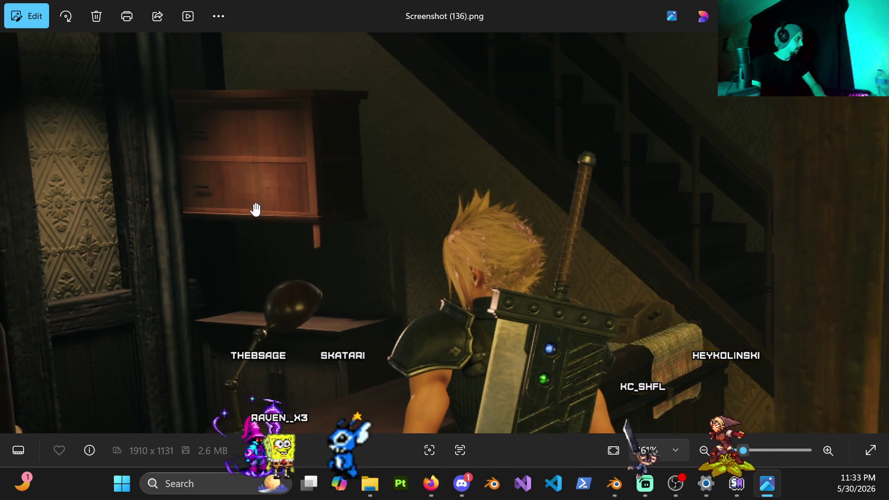
pyautogui.scroll(-2, 319, 219)
pyautogui.scroll(-2, 339, 237)
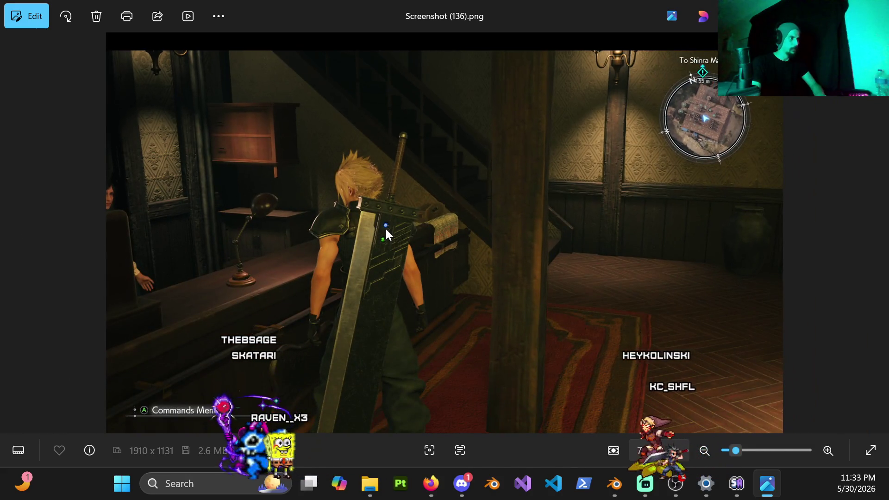
pyautogui.press('Right')
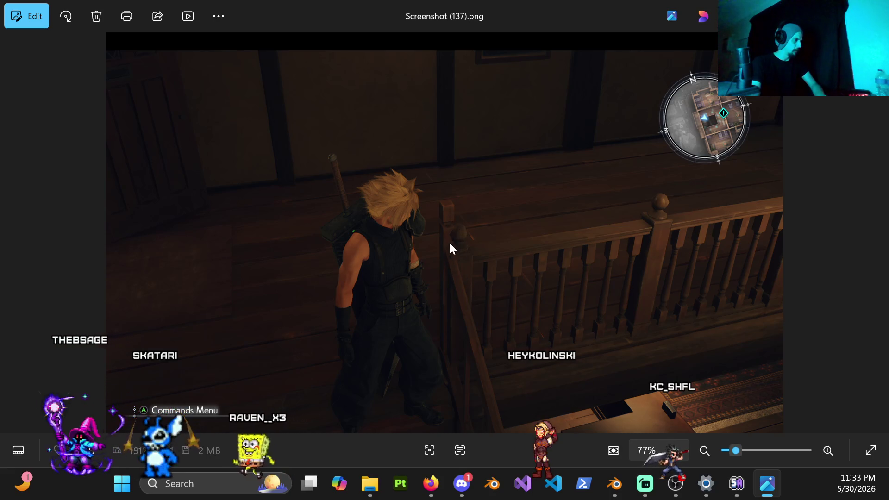
pyautogui.press('Right')
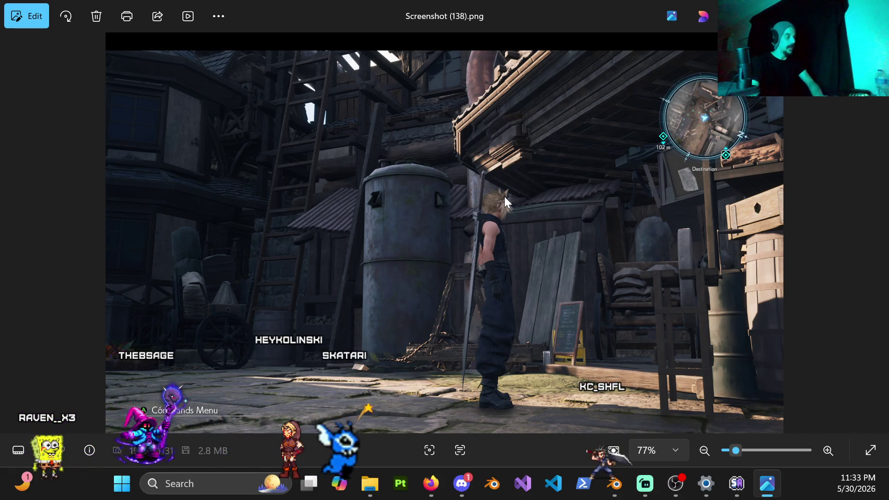
pyautogui.scroll(3, 600, 175)
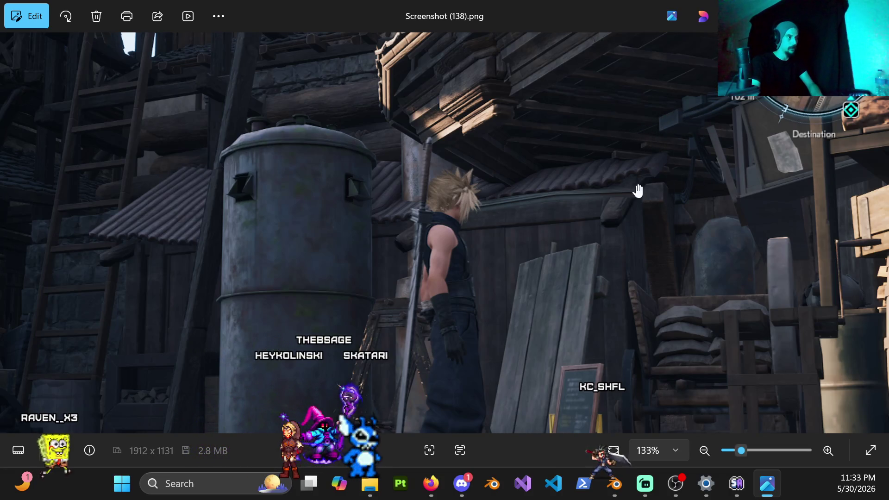
pyautogui.scroll(-2, 663, 188)
pyautogui.scroll(-1, 640, 183)
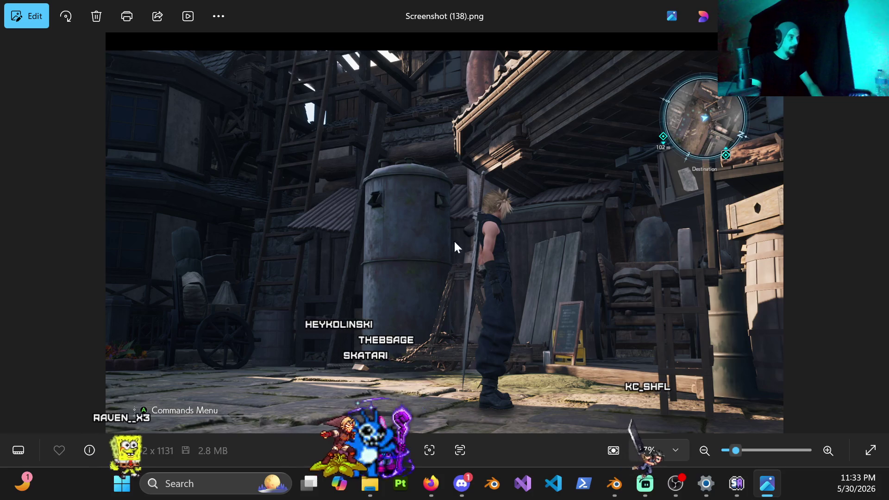
# Step through Screenshot (139), (141), (145) and (146), then close Photos back to Blender.
pyautogui.press('Right')
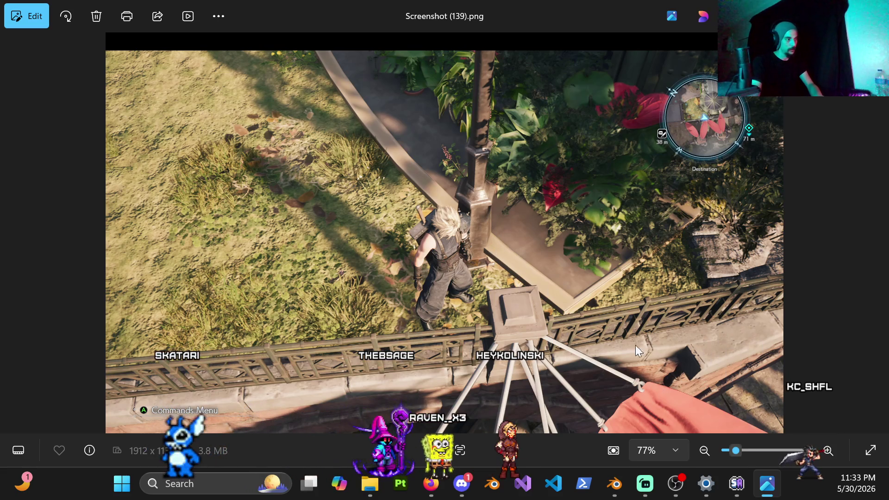
pyautogui.press('Right')
pyautogui.press('Right')
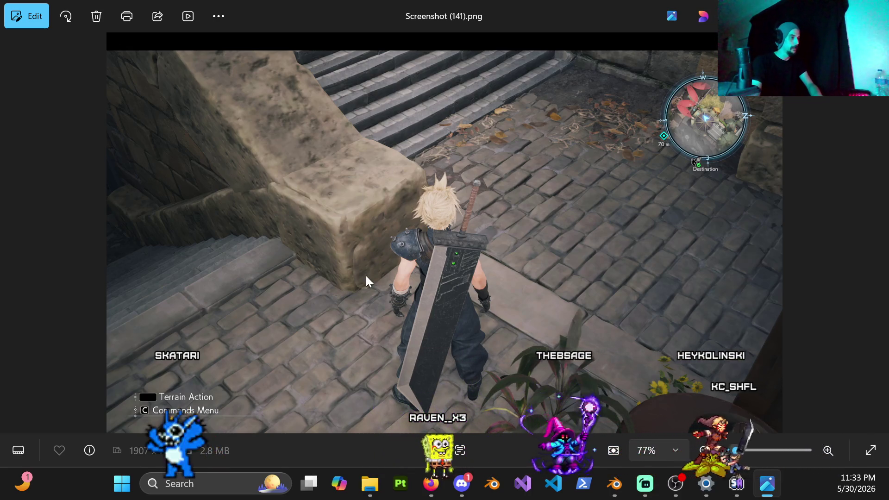
pyautogui.press('Right')
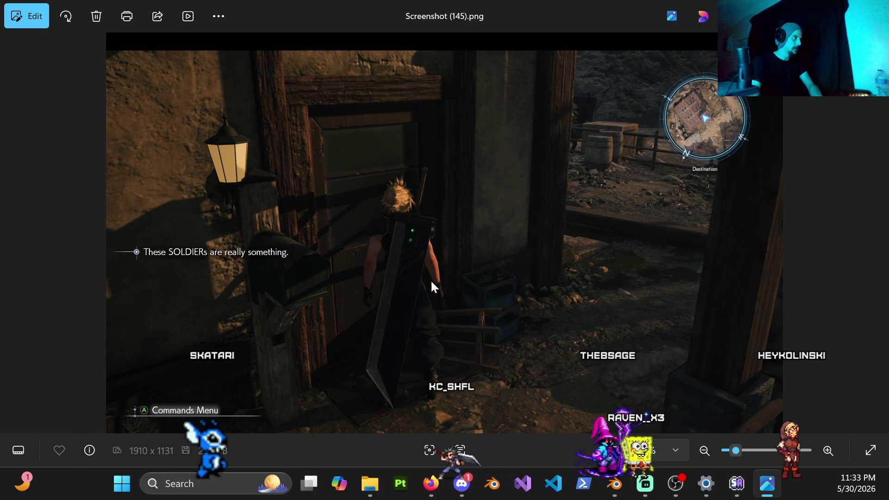
pyautogui.press('Right')
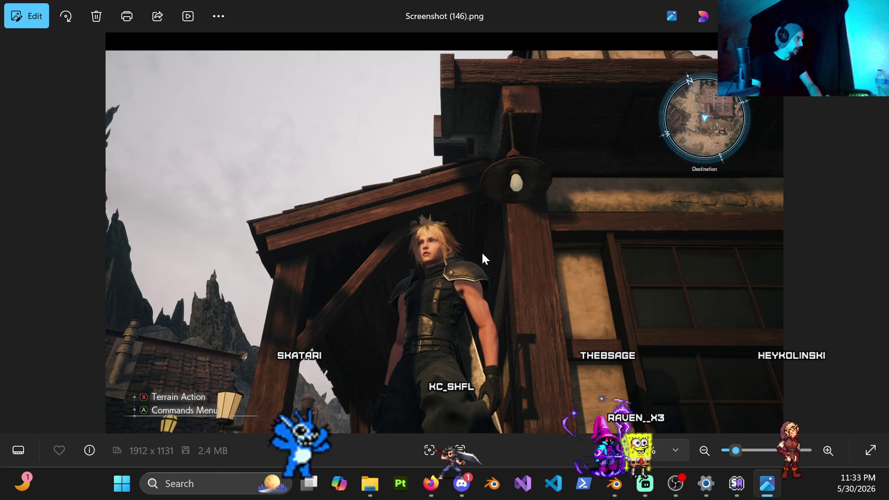
pyautogui.hotkey('alt', 'F4')
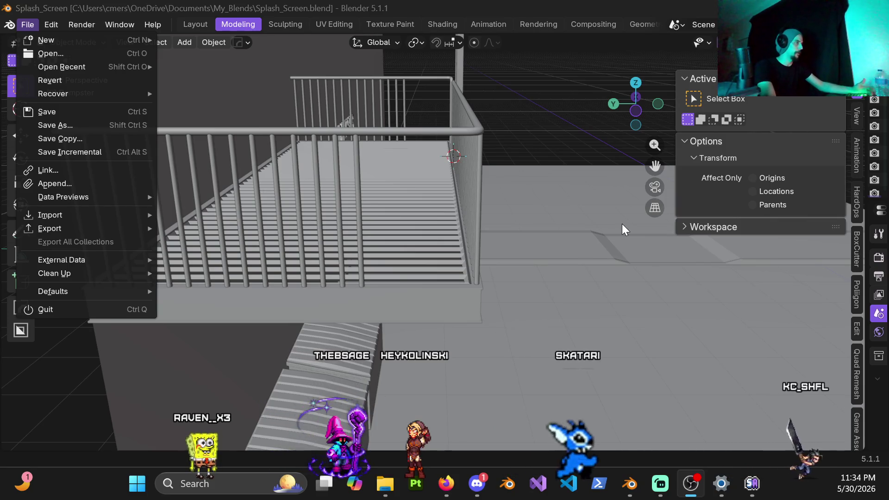
pyautogui.click(469, 200)
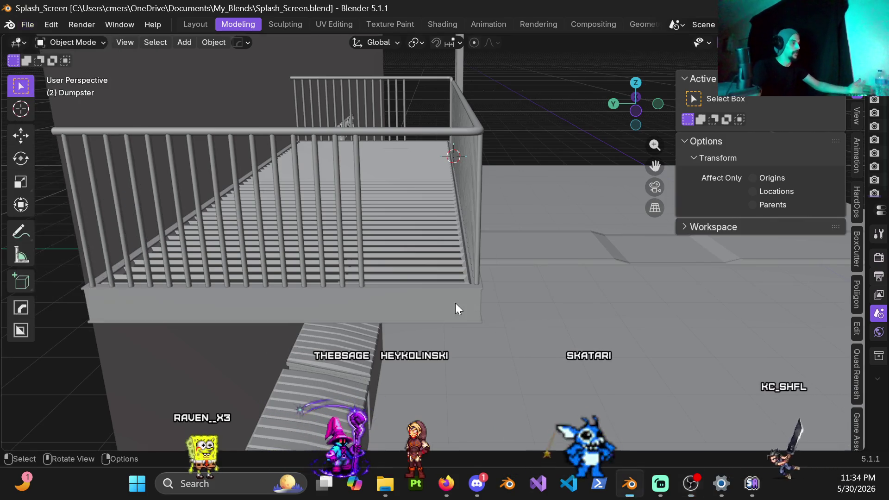
pyautogui.moveTo(402, 283)
pyautogui.mouseDown(button='middle')
pyautogui.moveTo(386, 278)
pyautogui.moveTo(425, 283)
pyautogui.moveTo(303, 219)
pyautogui.moveTo(220, 244)
pyautogui.moveTo(398, 230)
pyautogui.moveTo(225, 236)
pyautogui.moveTo(454, 322)
pyautogui.moveTo(363, 268)
pyautogui.moveTo(188, 271)
pyautogui.moveTo(324, 287)
pyautogui.moveTo(399, 309)
pyautogui.moveTo(556, 262)
pyautogui.moveTo(335, 252)
pyautogui.moveTo(434, 269)
pyautogui.moveTo(349, 254)
pyautogui.moveTo(376, 252)
pyautogui.mouseUp(button='middle')
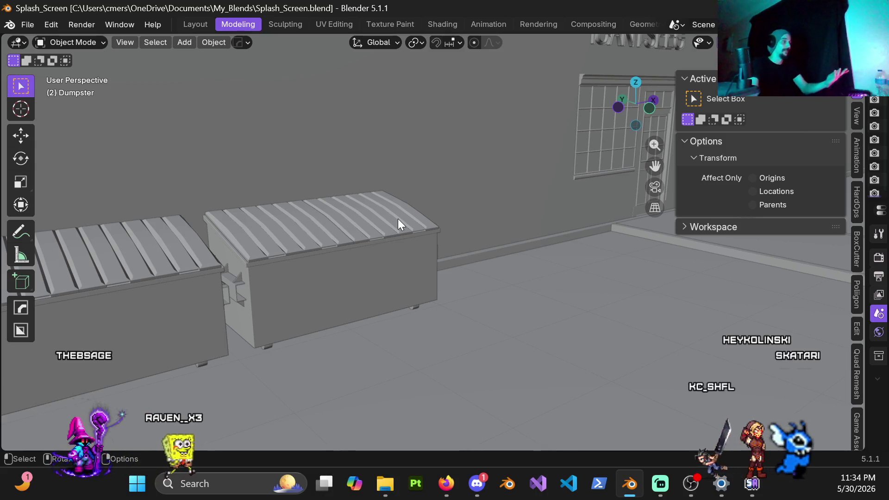
pyautogui.moveTo(417, 311); pyautogui.dragTo(371, 306, button='middle')
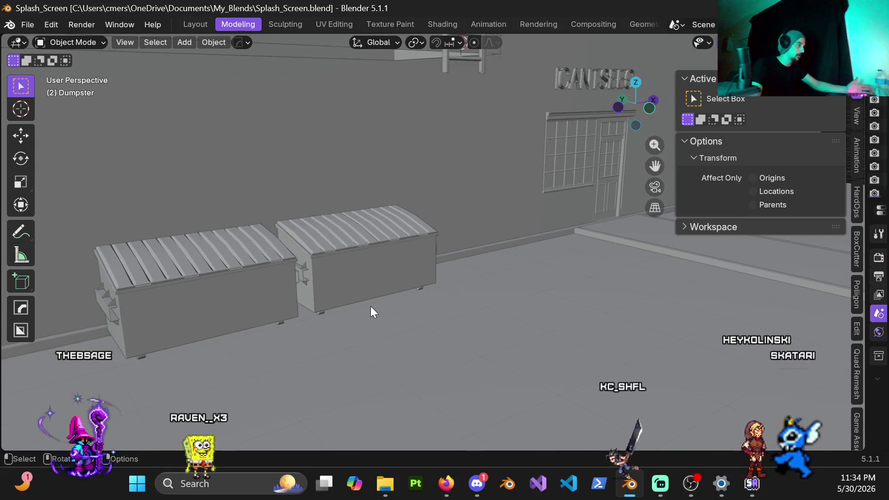
pyautogui.moveTo(505, 303)
pyautogui.mouseDown(button='middle')
pyautogui.moveTo(502, 263)
pyautogui.moveTo(463, 284)
pyautogui.moveTo(460, 271)
pyautogui.moveTo(397, 265)
pyautogui.mouseUp(button='middle')
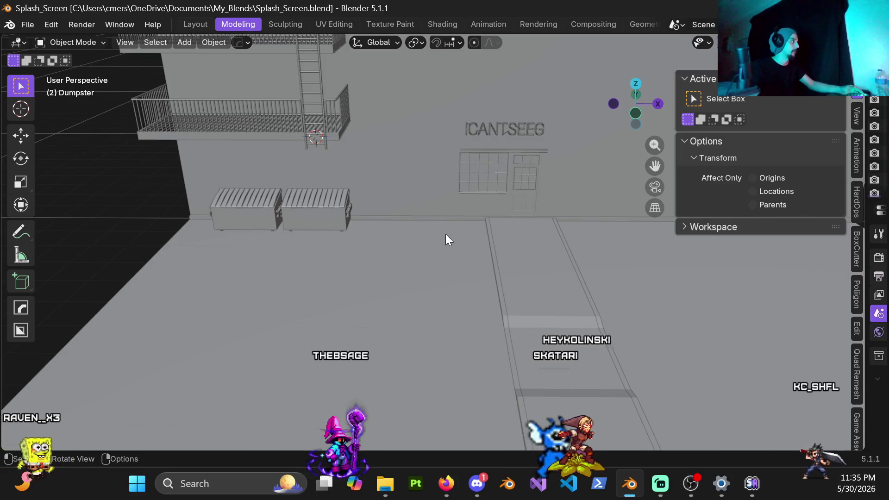
pyautogui.scroll(-2, 430, 223)
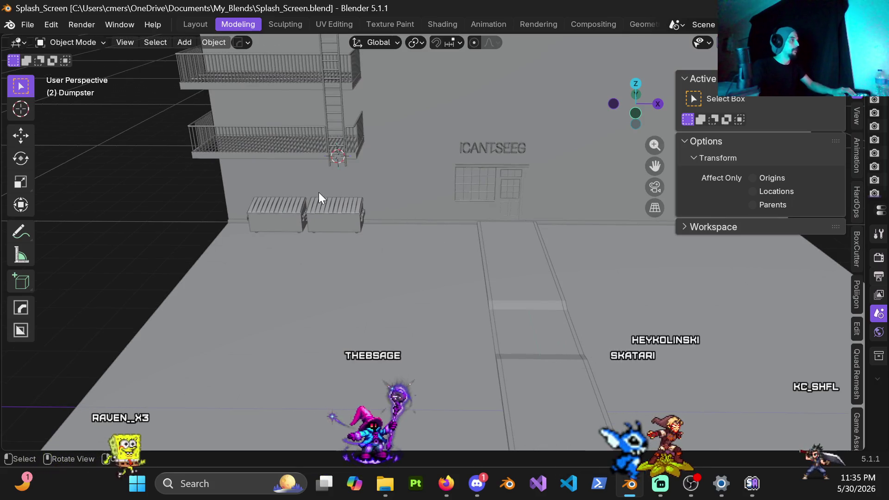
pyautogui.moveTo(319, 192); pyautogui.dragTo(373, 198, button='middle')
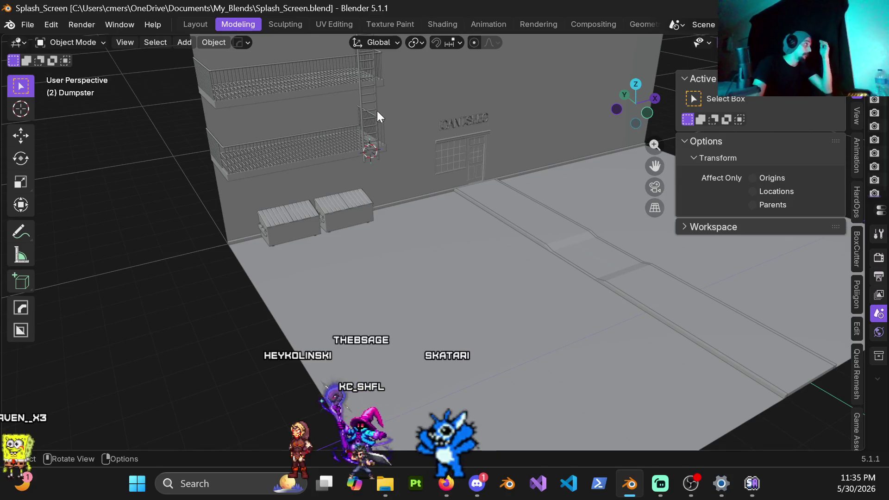
# Open Body_High.blend from the File > Open browser.
pyautogui.click(24, 23)
pyautogui.moveTo(61, 67)
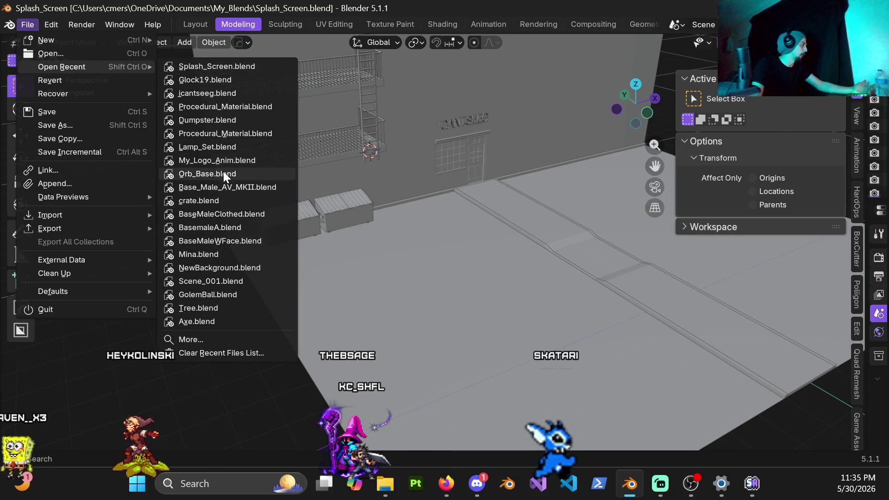
pyautogui.click(104, 53)
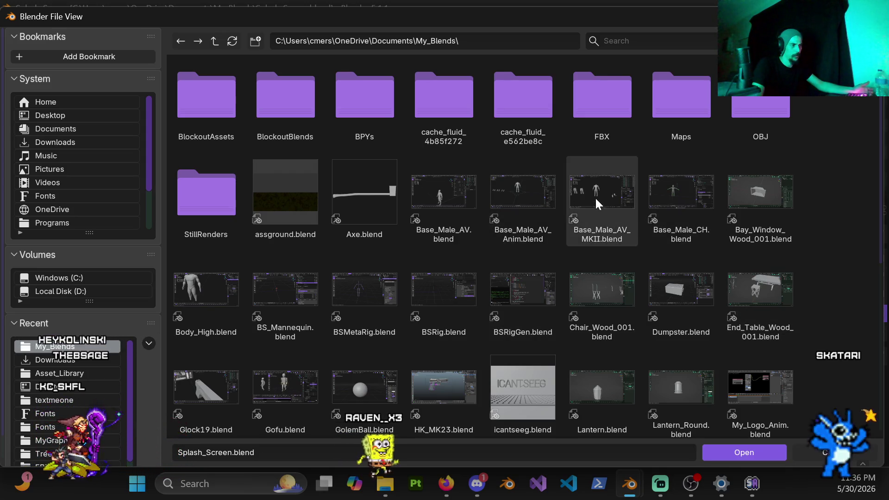
pyautogui.scroll(-2, 406, 297)
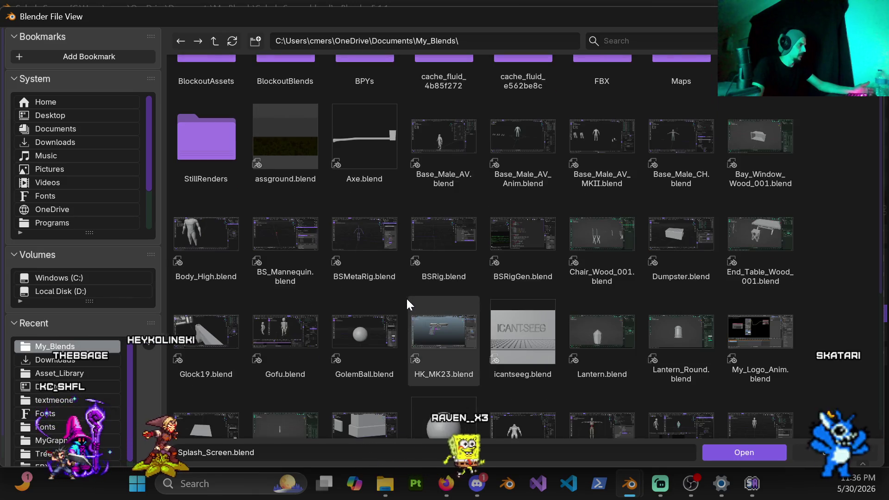
pyautogui.scroll(-2, 406, 297)
pyautogui.scroll(-2, 403, 294)
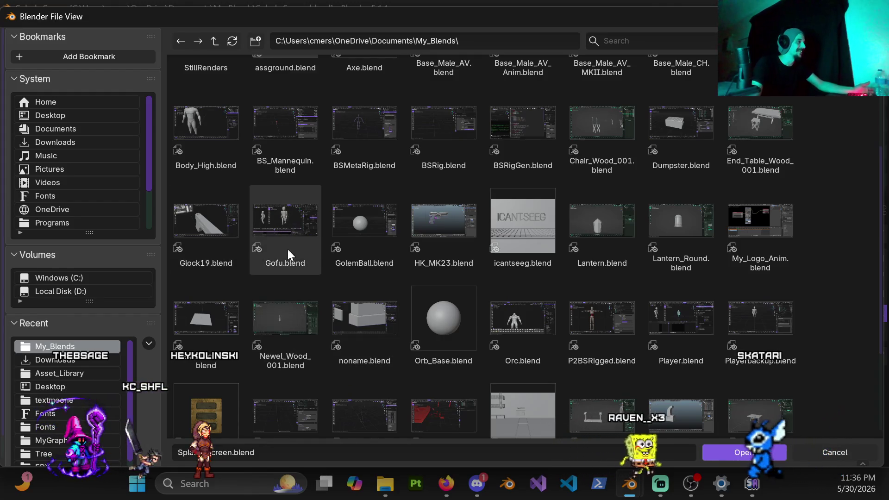
pyautogui.scroll(-3, 292, 244)
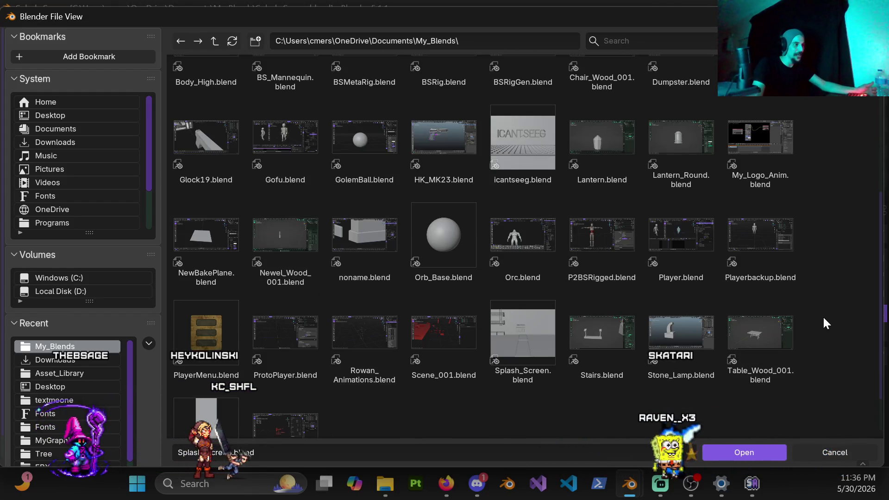
pyautogui.scroll(-2, 826, 318)
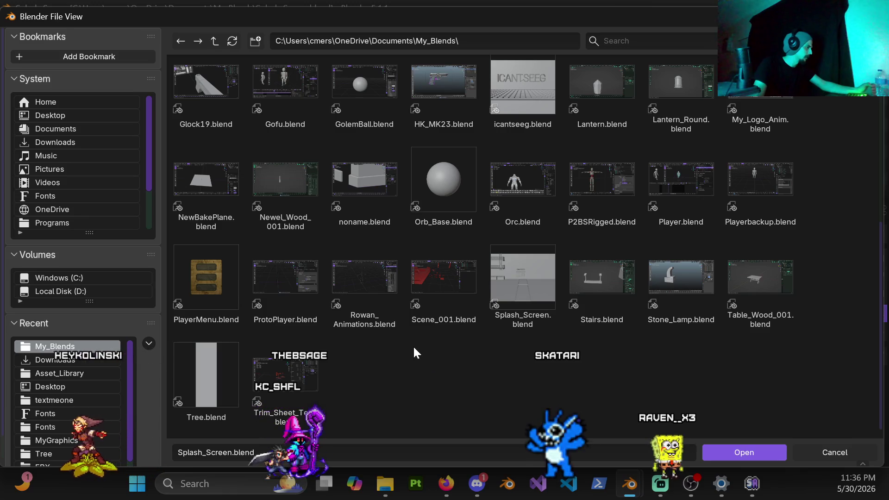
pyautogui.scroll(1, 361, 269)
pyautogui.scroll(3, 361, 281)
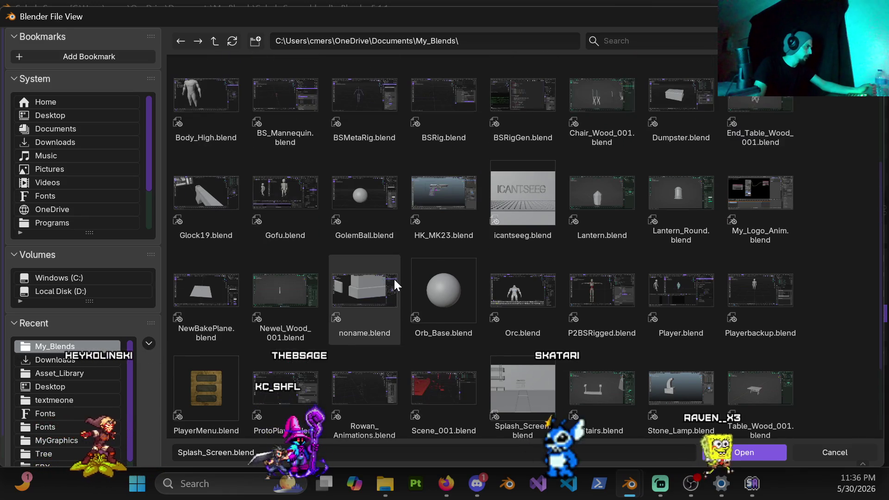
pyautogui.scroll(2, 440, 247)
pyautogui.scroll(2, 427, 271)
pyautogui.scroll(2, 423, 274)
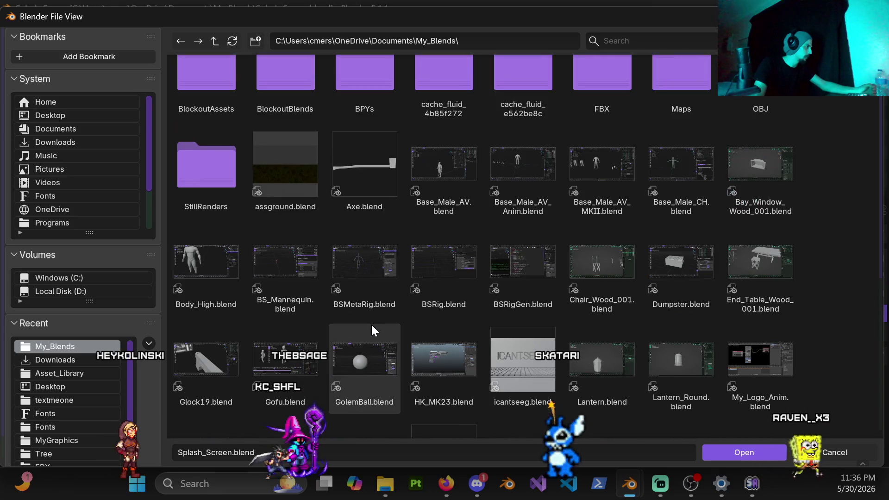
pyautogui.scroll(1, 365, 320)
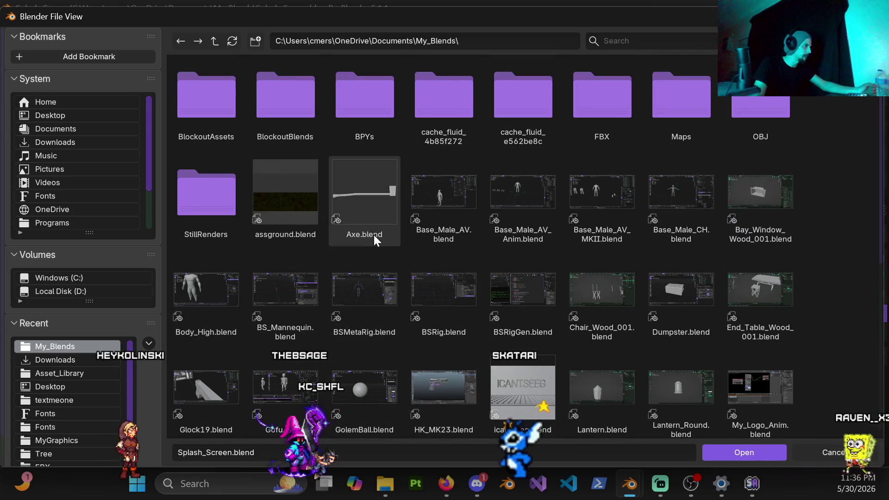
pyautogui.doubleClick(212, 281)
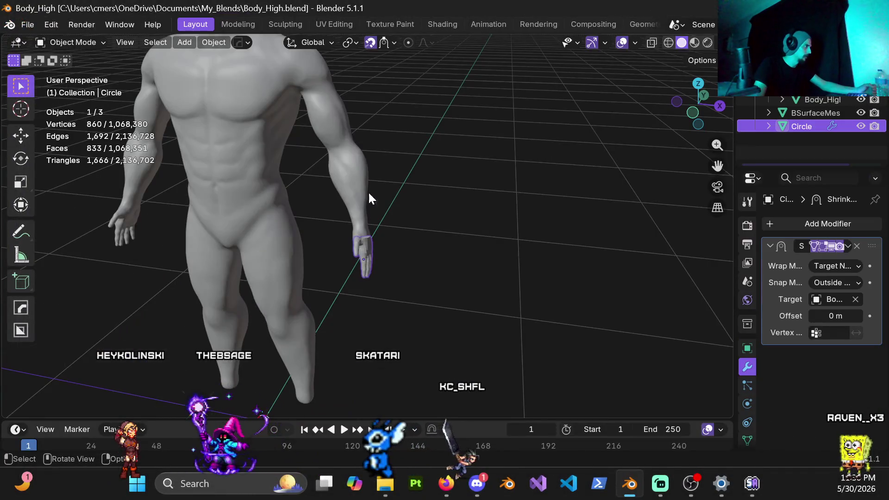
# Orbit around the headless body model, clear the selection and glance at the Edit menu.
pyautogui.moveTo(368, 191)
pyautogui.mouseDown(button='middle')
pyautogui.moveTo(287, 168)
pyautogui.moveTo(463, 168)
pyautogui.moveTo(356, 166)
pyautogui.moveTo(436, 160)
pyautogui.moveTo(132, 179)
pyautogui.moveTo(374, 177)
pyautogui.moveTo(203, 201)
pyautogui.mouseUp(button='middle')
pyautogui.click(410, 134)
pyautogui.moveTo(287, 204)
pyautogui.mouseDown(button='middle')
pyautogui.moveTo(373, 201)
pyautogui.moveTo(328, 216)
pyautogui.moveTo(274, 206)
pyautogui.mouseUp(button='middle')
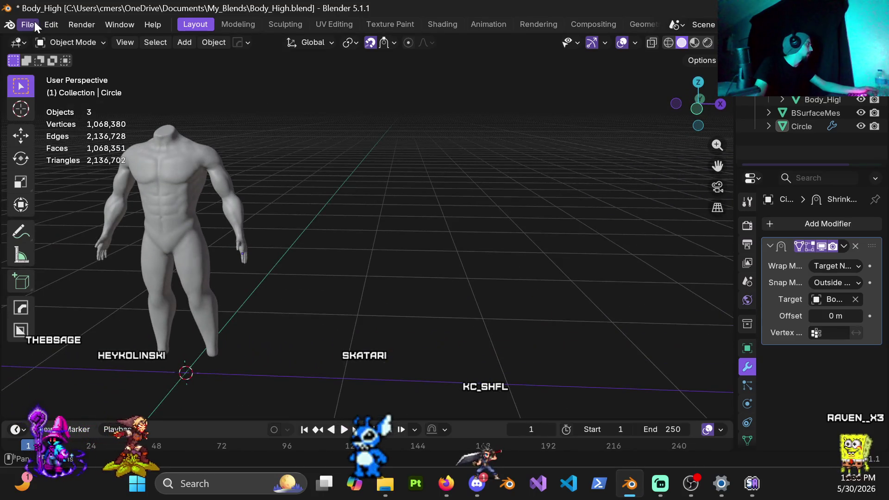
pyautogui.click(49, 24)
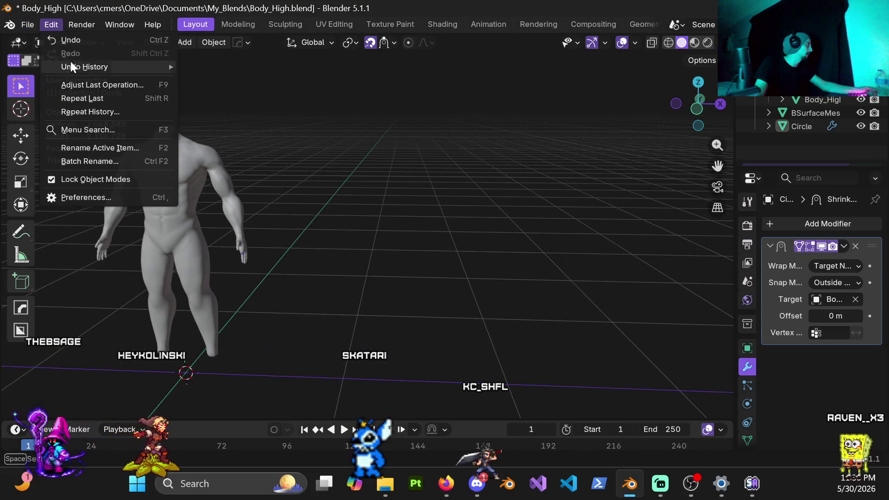
# Show the File menu with its recently opened blend files.
pyautogui.click(32, 23)
pyautogui.moveTo(61, 67)
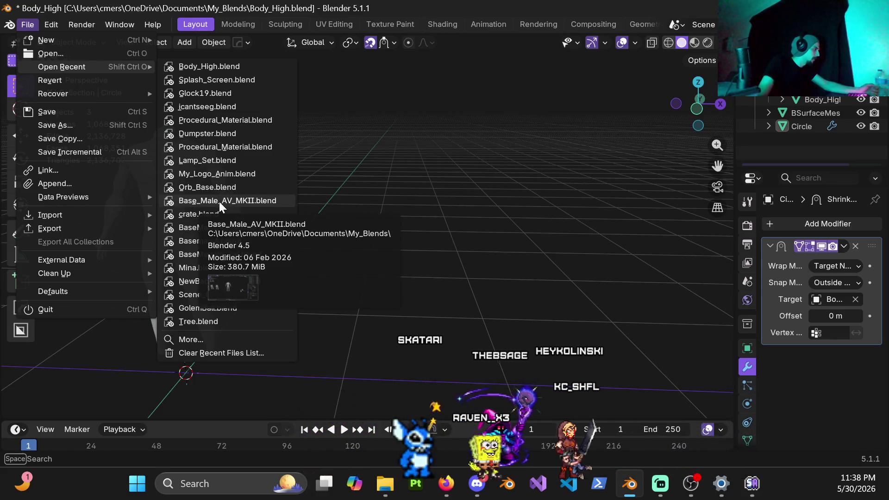
# Load Base_Male_AV_Anim.blend from File > Open, answering the save prompt for the previous file.
pyautogui.click(77, 56)
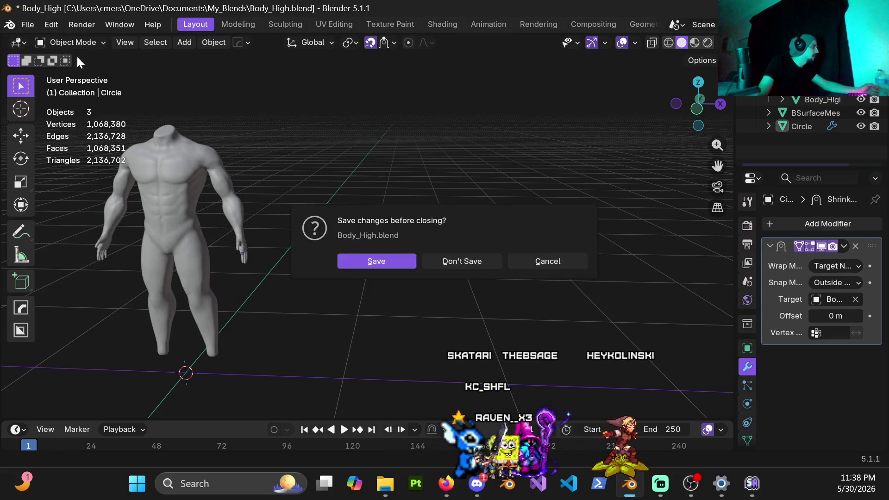
pyautogui.click(462, 262)
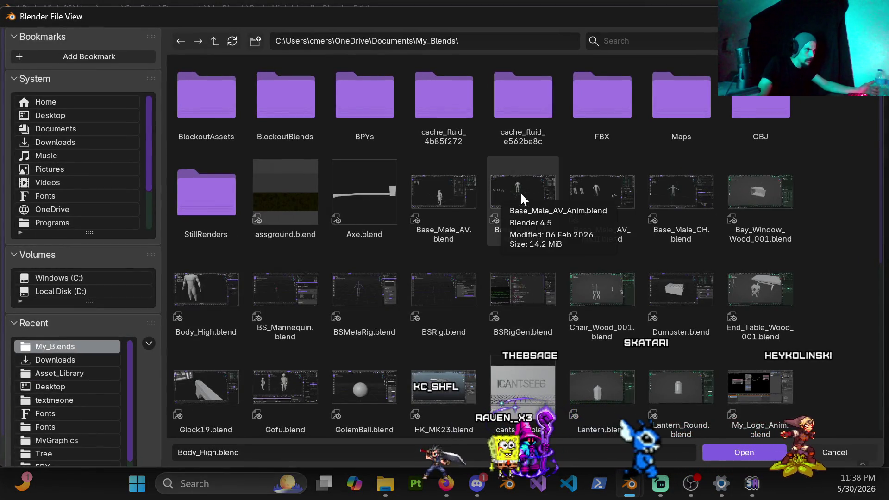
pyautogui.doubleClick(528, 204)
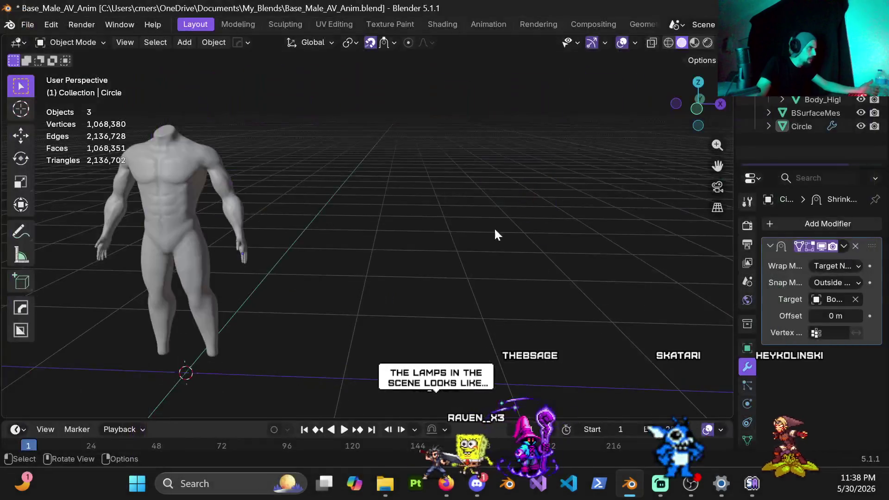
pyautogui.scroll(5, 367, 233)
pyautogui.scroll(-3, 367, 232)
pyautogui.scroll(-3, 340, 223)
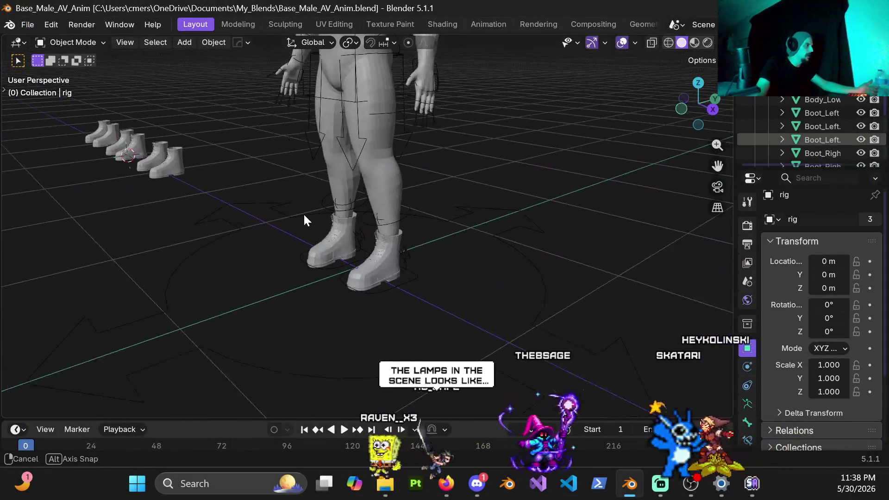
# Orbit around the booted character and spare boots, then select the Body_Low mesh.
pyautogui.moveTo(301, 215); pyautogui.dragTo(344, 199, button='middle')
pyautogui.scroll(3, 344, 199)
pyautogui.scroll(2, 371, 172)
pyautogui.moveTo(395, 212); pyautogui.dragTo(415, 197, button='middle')
pyautogui.moveTo(402, 302)
pyautogui.mouseDown(button='middle')
pyautogui.moveTo(405, 198)
pyautogui.moveTo(394, 174)
pyautogui.moveTo(383, 247)
pyautogui.moveTo(388, 174)
pyautogui.moveTo(372, 243)
pyautogui.moveTo(451, 243)
pyautogui.moveTo(481, 271)
pyautogui.moveTo(465, 268)
pyautogui.moveTo(588, 262)
pyautogui.moveTo(575, 174)
pyautogui.moveTo(476, 206)
pyautogui.moveTo(438, 201)
pyautogui.mouseUp(button='middle')
pyautogui.scroll(2, 411, 97)
pyautogui.moveTo(411, 97)
pyautogui.mouseDown(button='middle')
pyautogui.moveTo(382, 247)
pyautogui.moveTo(412, 246)
pyautogui.moveTo(422, 297)
pyautogui.moveTo(362, 179)
pyautogui.moveTo(266, 238)
pyautogui.moveTo(373, 357)
pyautogui.mouseUp(button='middle')
pyautogui.click(382, 247)
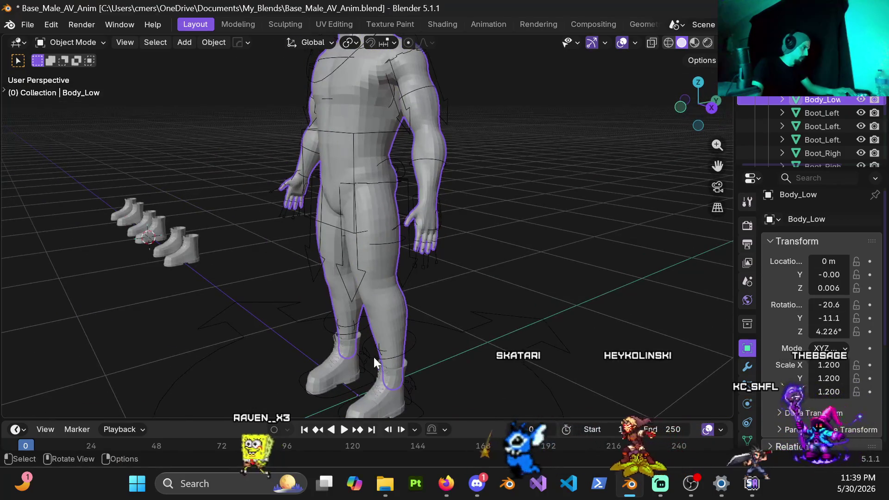
pyautogui.click(407, 351)
pyautogui.moveTo(420, 389); pyautogui.dragTo(411, 278, button='middle')
pyautogui.hotkey('ctrl', 'Tab')
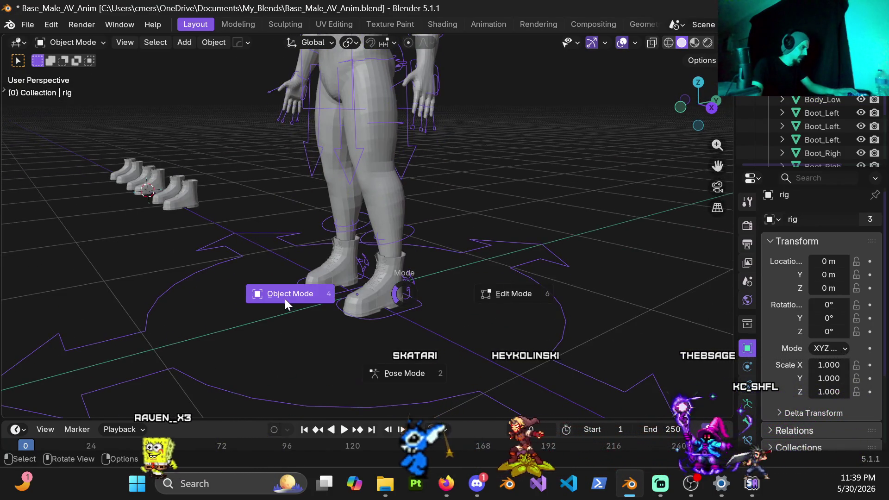
pyautogui.click(403, 365)
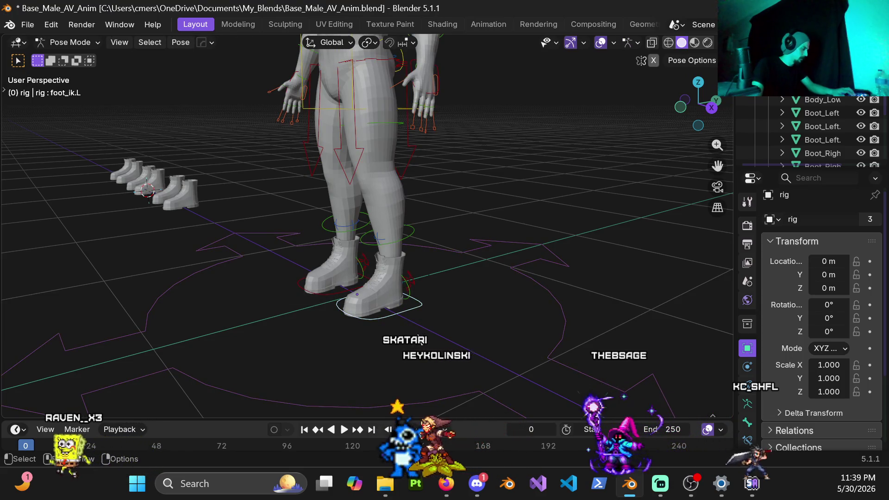
pyautogui.press('g')
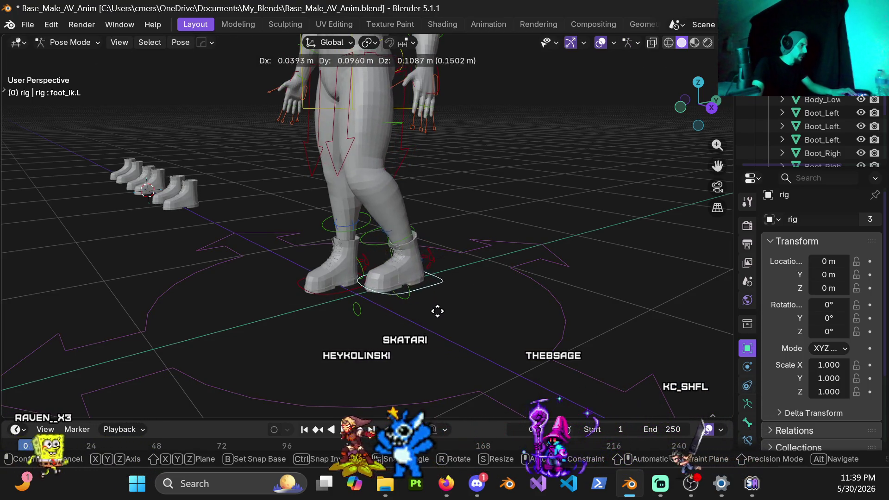
pyautogui.rightClick(439, 313)
pyautogui.moveTo(439, 313)
pyautogui.mouseDown(button='middle')
pyautogui.moveTo(418, 240)
pyautogui.moveTo(401, 266)
pyautogui.moveTo(312, 257)
pyautogui.moveTo(376, 250)
pyautogui.mouseUp(button='middle')
pyautogui.scroll(5, 400, 266)
pyautogui.scroll(2, 387, 271)
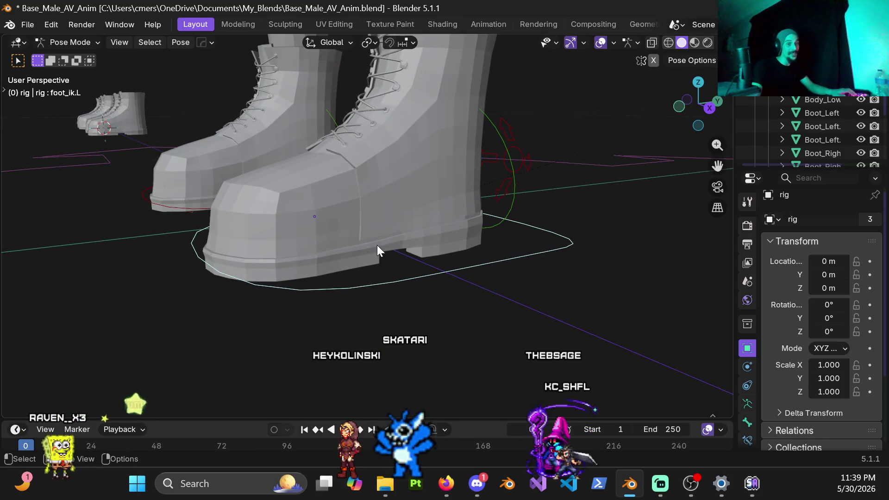
pyautogui.scroll(-3, 392, 273)
pyautogui.moveTo(393, 209)
pyautogui.mouseDown(button='middle')
pyautogui.moveTo(435, 219)
pyautogui.moveTo(425, 238)
pyautogui.mouseUp(button='middle')
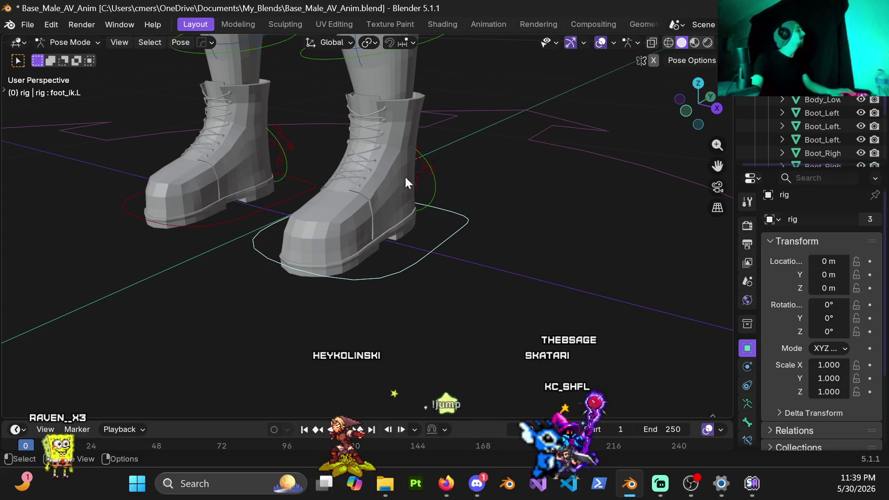
pyautogui.scroll(4, 412, 177)
pyautogui.scroll(-3, 394, 181)
pyautogui.scroll(-2, 398, 218)
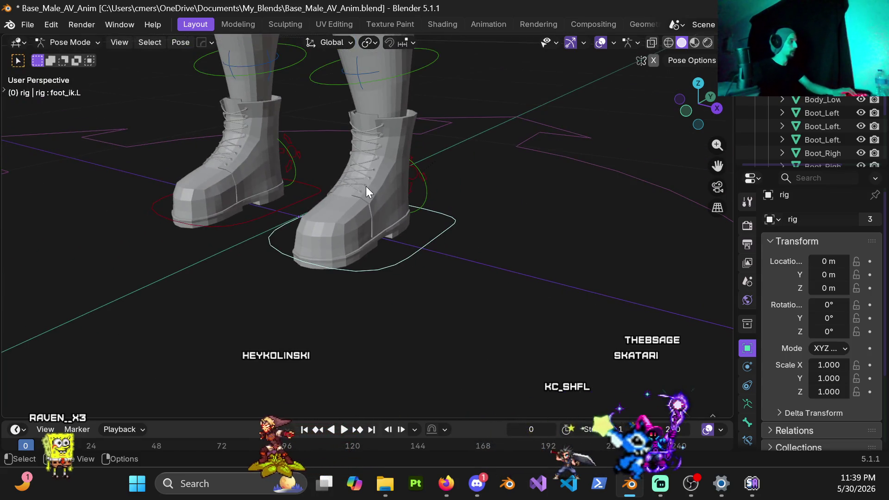
pyautogui.scroll(2, 367, 186)
pyautogui.scroll(1, 421, 161)
pyautogui.scroll(2, 350, 166)
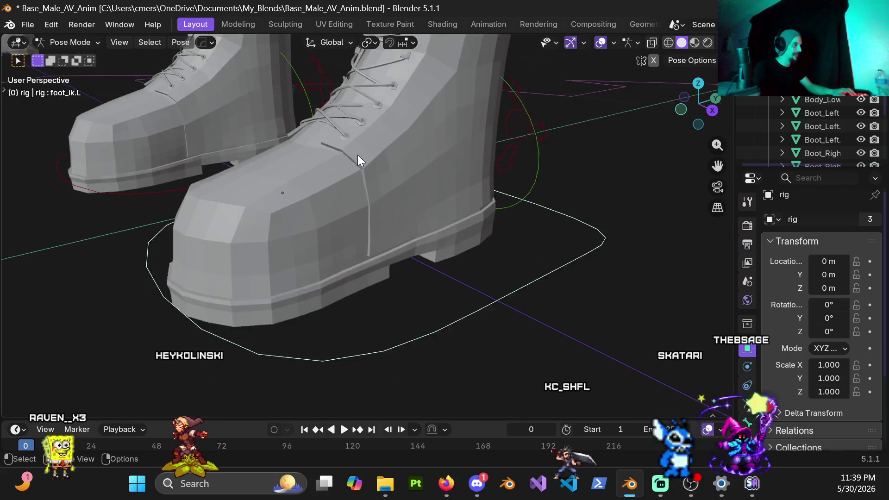
pyautogui.scroll(-3, 360, 158)
pyautogui.scroll(-2, 358, 193)
pyautogui.scroll(-3, 294, 188)
pyautogui.scroll(-2, 367, 256)
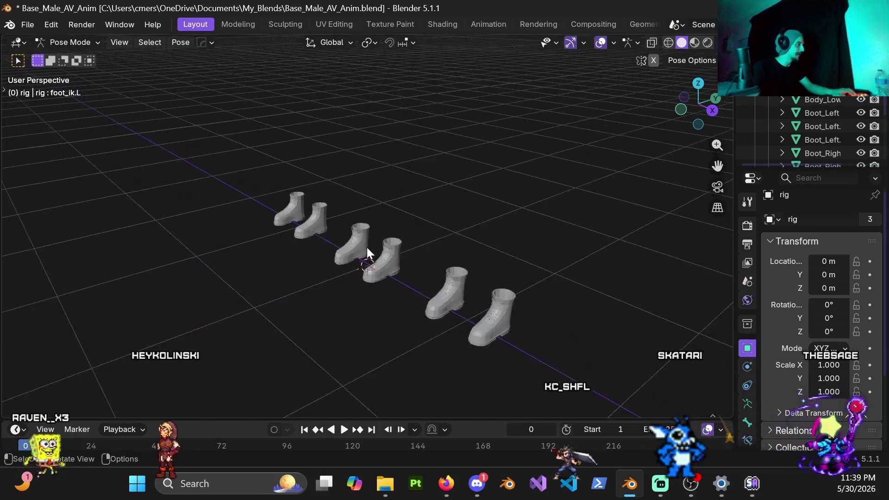
pyautogui.scroll(2, 367, 250)
pyautogui.scroll(2, 377, 274)
pyautogui.scroll(3, 438, 282)
pyautogui.scroll(2, 526, 215)
pyautogui.scroll(-4, 375, 236)
pyautogui.scroll(3, 320, 219)
pyautogui.scroll(-4, 229, 194)
pyautogui.keyDown('shift'); pyautogui.moveTo(213, 194); pyautogui.dragTo(399, 226, button='middle'); pyautogui.keyUp('shift')
pyautogui.scroll(-3, 400, 226)
pyautogui.scroll(-1, 281, 174)
pyautogui.moveTo(281, 174)
pyautogui.mouseDown(button='middle')
pyautogui.moveTo(409, 264)
pyautogui.moveTo(446, 273)
pyautogui.mouseUp(button='middle')
pyautogui.click(528, 315)
pyautogui.scroll(-2, 541, 320)
pyautogui.scroll(-1, 458, 269)
pyautogui.click(503, 286)
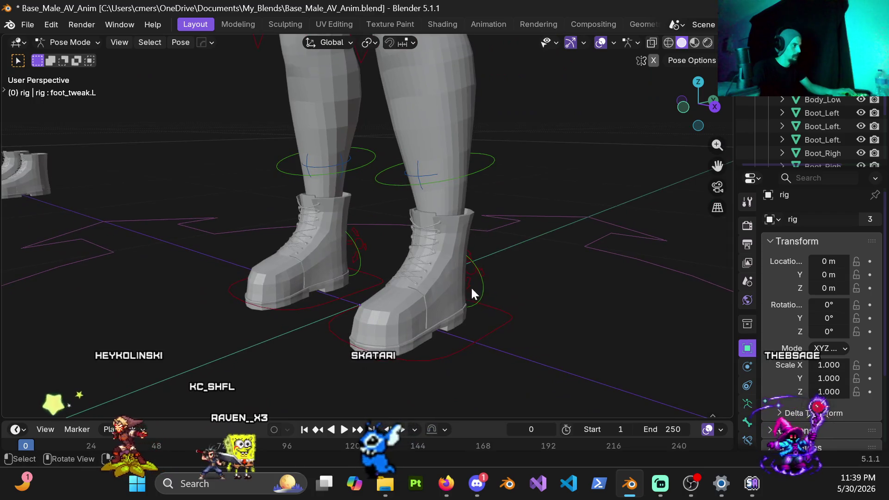
pyautogui.scroll(-1, 430, 291)
pyautogui.hotkey('ctrl', 'Tab')
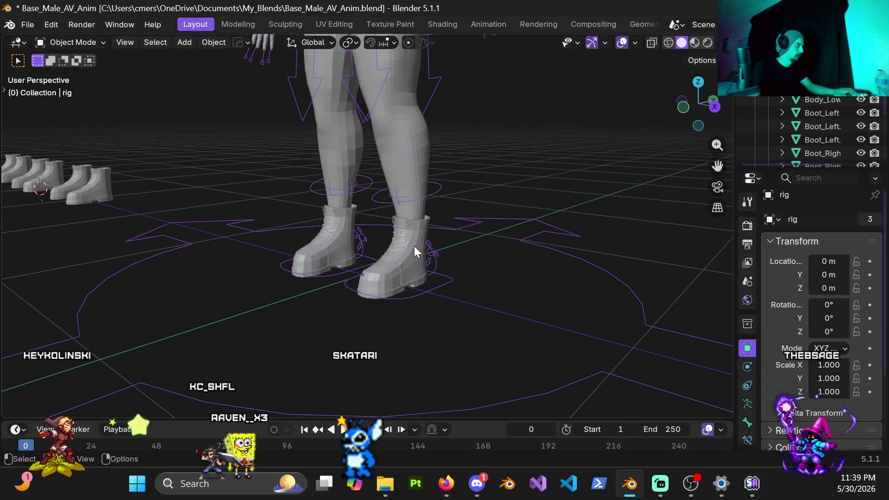
# Inspect Boots_High's modifier stack (Armature, Corrective Smooth), deselect it and bring up the File menu.
pyautogui.click(417, 241)
pyautogui.click(747, 367)
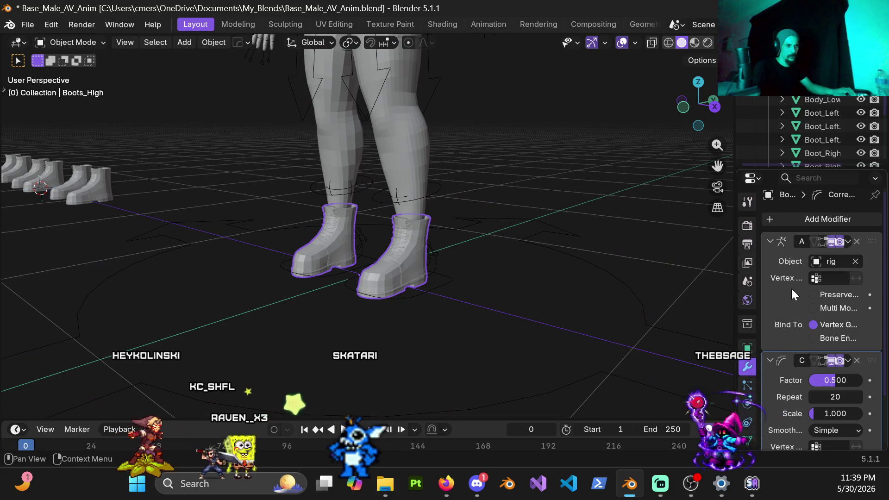
pyautogui.moveTo(734, 349); pyautogui.dragTo(599, 350)
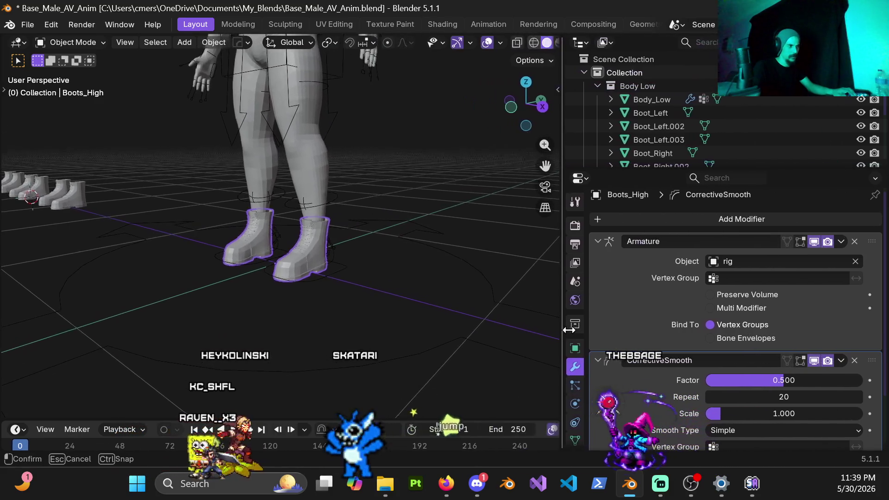
pyautogui.scroll(-2, 648, 317)
pyautogui.click(402, 203)
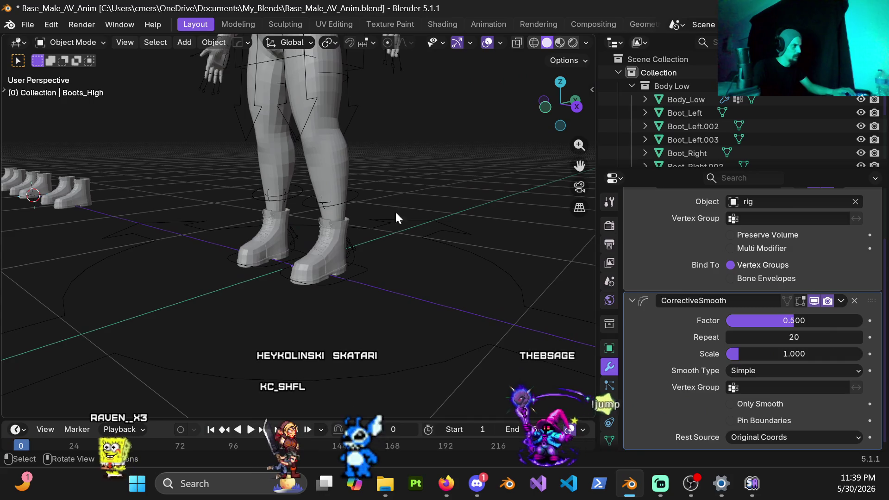
pyautogui.scroll(-2, 352, 257)
pyautogui.scroll(2, 328, 259)
pyautogui.scroll(-2, 330, 257)
pyautogui.scroll(-1, 334, 253)
pyautogui.click(31, 25)
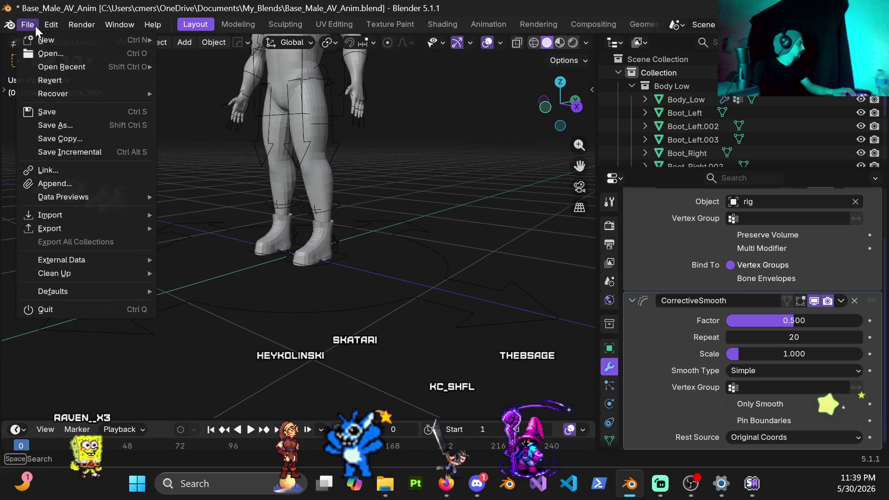
# Load Base_Male_AV.blend via File > Open, discarding unsaved changes to the previous file.
pyautogui.click(68, 53)
pyautogui.click(448, 266)
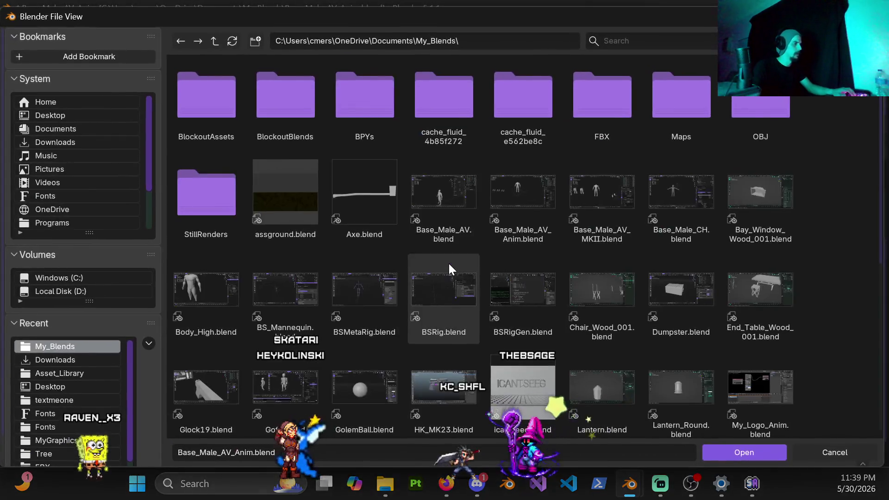
pyautogui.doubleClick(434, 199)
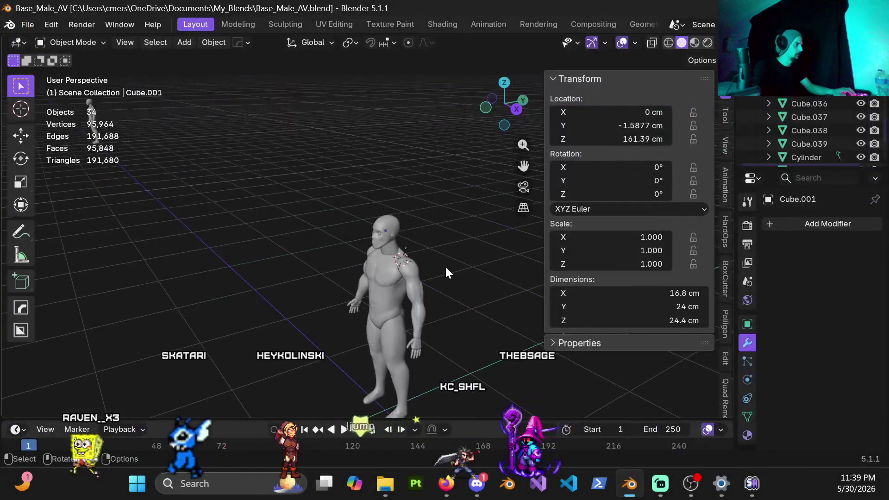
# Look around the bare base male body, then start File > Open to browse My_Blends again.
pyautogui.moveTo(445, 266)
pyautogui.keyDown('shift'); pyautogui.mouseDown(button='middle')
pyautogui.moveTo(367, 256)
pyautogui.moveTo(331, 216)
pyautogui.moveTo(449, 196)
pyautogui.mouseUp(button='middle'); pyautogui.keyUp('shift')
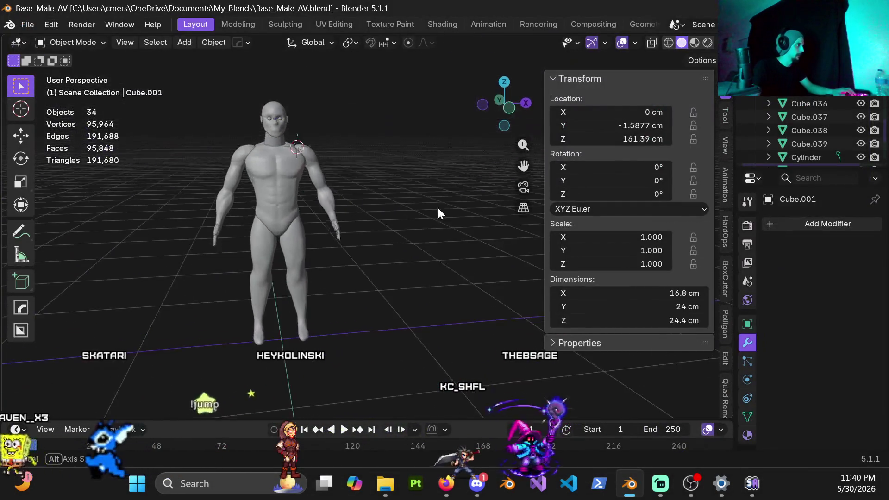
pyautogui.scroll(-3, 409, 226)
pyautogui.moveTo(408, 226); pyautogui.dragTo(269, 203, button='middle')
pyautogui.scroll(-2, 404, 231)
pyautogui.scroll(-2, 405, 235)
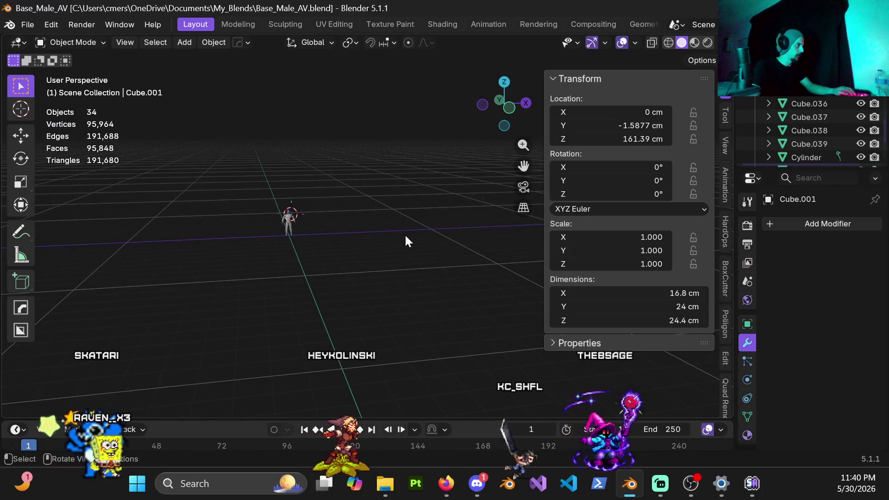
pyautogui.scroll(-1, 404, 235)
pyautogui.scroll(-2, 399, 237)
pyautogui.scroll(3, 338, 257)
pyautogui.scroll(2, 181, 201)
pyautogui.keyDown('shift'); pyautogui.moveTo(180, 201); pyautogui.dragTo(382, 219, button='middle'); pyautogui.keyUp('shift')
pyautogui.moveTo(317, 232)
pyautogui.mouseDown(button='middle')
pyautogui.moveTo(376, 225)
pyautogui.moveTo(145, 228)
pyautogui.moveTo(270, 232)
pyautogui.moveTo(351, 206)
pyautogui.mouseUp(button='middle')
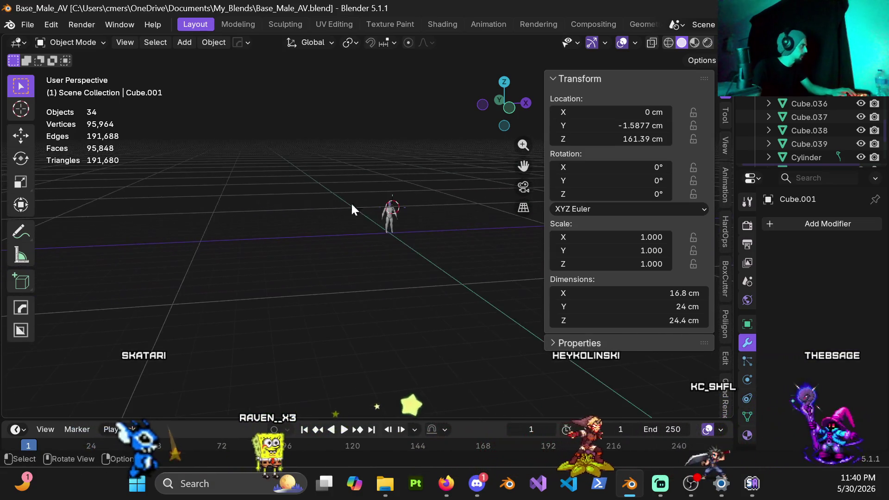
pyautogui.click(28, 25)
pyautogui.click(54, 53)
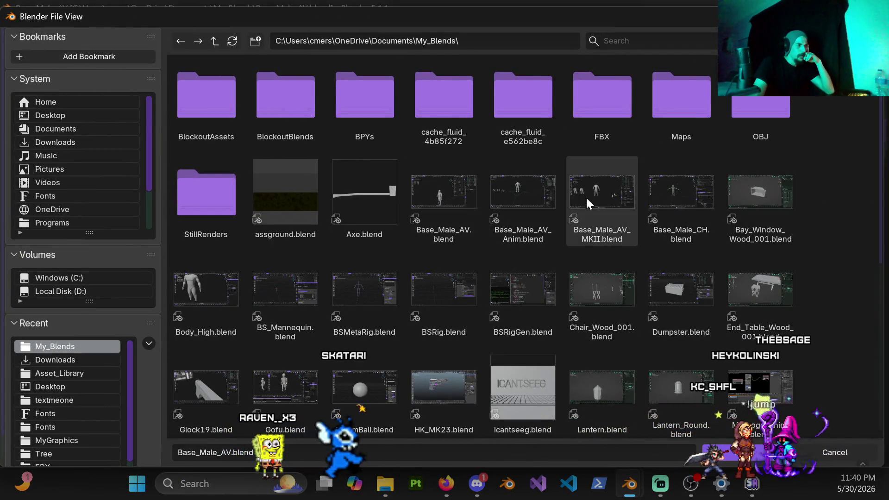
# Load Base_Male_AV_MKII.blend from the file browser and save it with Ctrl+S.
pyautogui.press('Return')
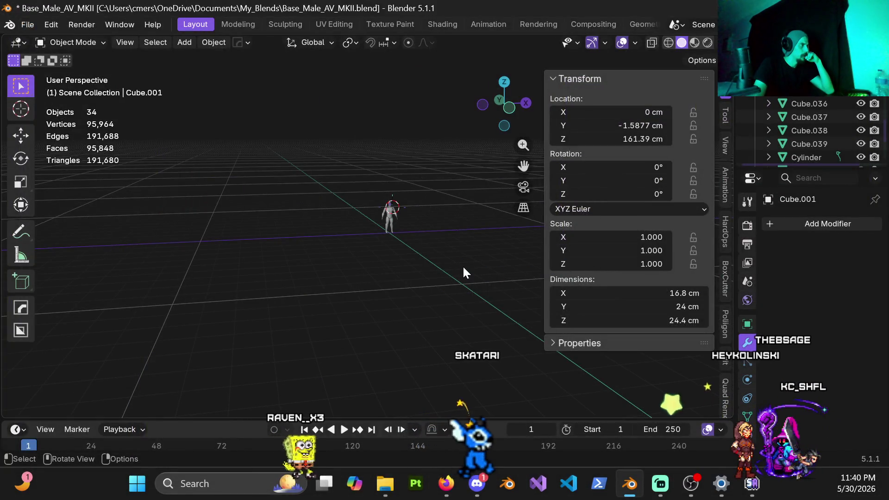
pyautogui.hotkey('ctrl', 's')
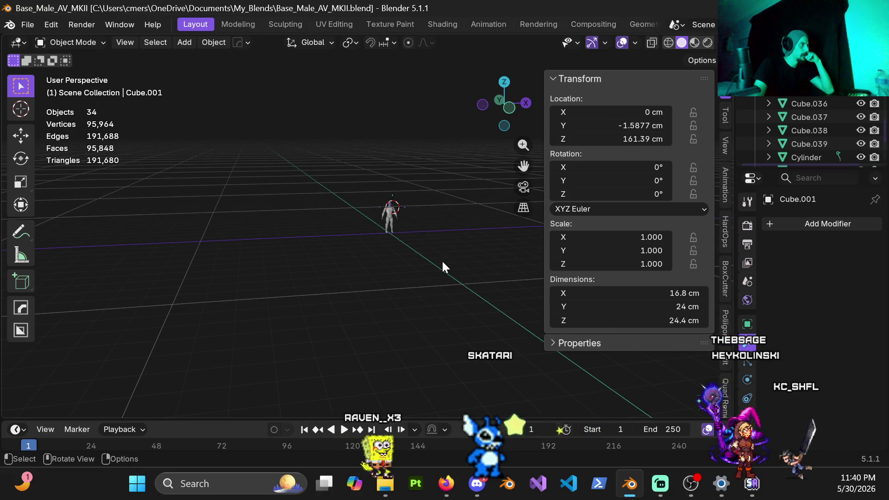
pyautogui.scroll(3, 430, 260)
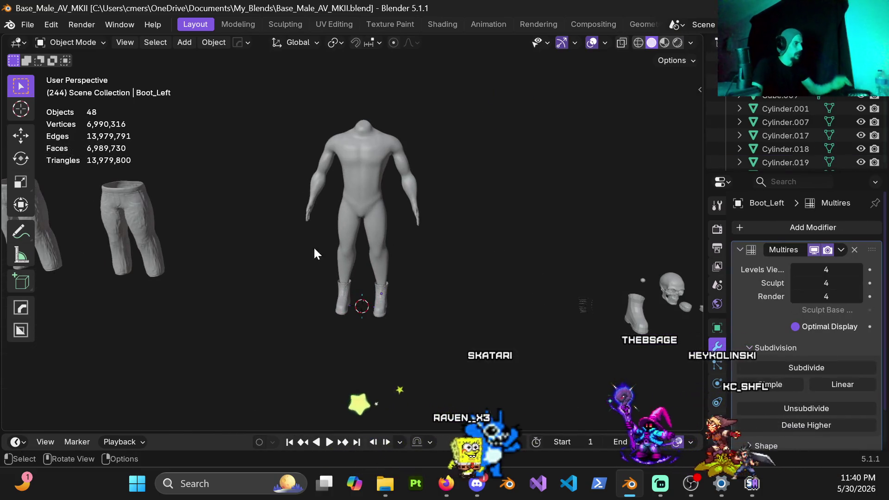
pyautogui.scroll(1, 202, 212)
# Orbit in on the laced boots beside the pants models, then show the recent files list.
pyautogui.moveTo(202, 212)
pyautogui.keyDown('shift'); pyautogui.mouseDown(button='middle')
pyautogui.moveTo(425, 208)
pyautogui.moveTo(432, 184)
pyautogui.moveTo(408, 180)
pyautogui.moveTo(595, 264)
pyautogui.moveTo(321, 237)
pyautogui.mouseUp(button='middle'); pyautogui.keyUp('shift')
pyautogui.scroll(3, 321, 236)
pyautogui.scroll(2, 380, 268)
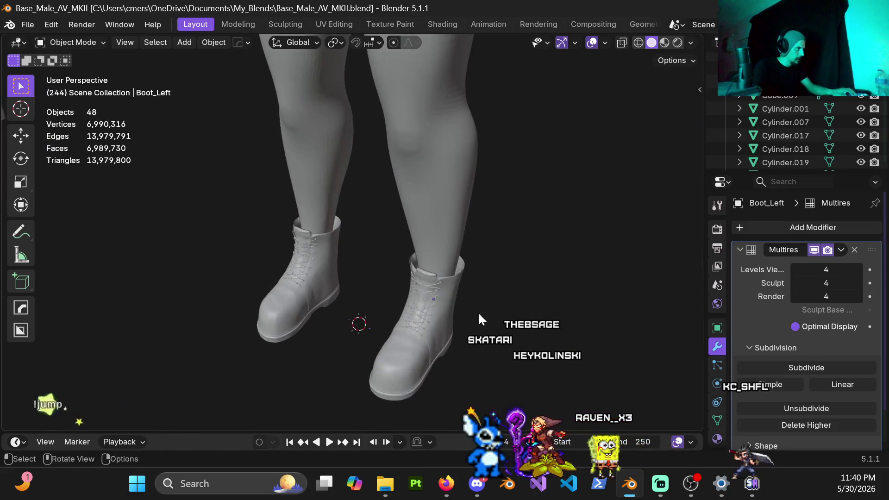
pyautogui.scroll(3, 478, 312)
pyautogui.moveTo(425, 204); pyautogui.dragTo(444, 180, button='middle')
pyautogui.scroll(-2, 444, 180)
pyautogui.scroll(-2, 389, 191)
pyautogui.moveTo(333, 188)
pyautogui.mouseDown(button='middle')
pyautogui.moveTo(346, 166)
pyautogui.moveTo(345, 223)
pyautogui.mouseUp(button='middle')
pyautogui.scroll(-2, 347, 167)
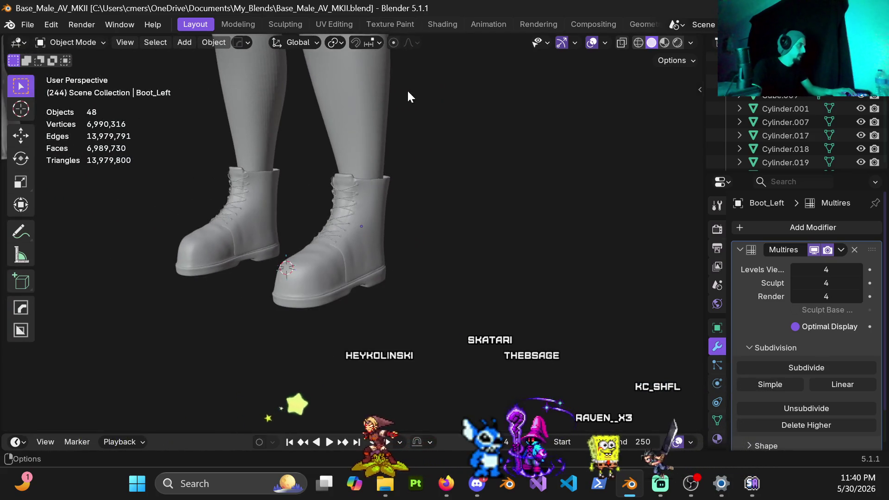
pyautogui.click(28, 25)
pyautogui.moveTo(62, 67)
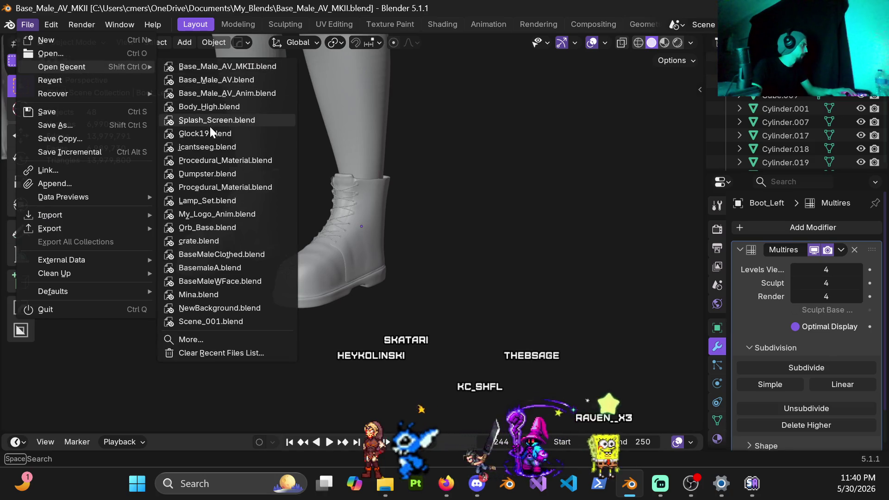
# Load Glock19.blend from Open Recent, select the slide block Cube.012 and G-move it slightly.
pyautogui.click(219, 131)
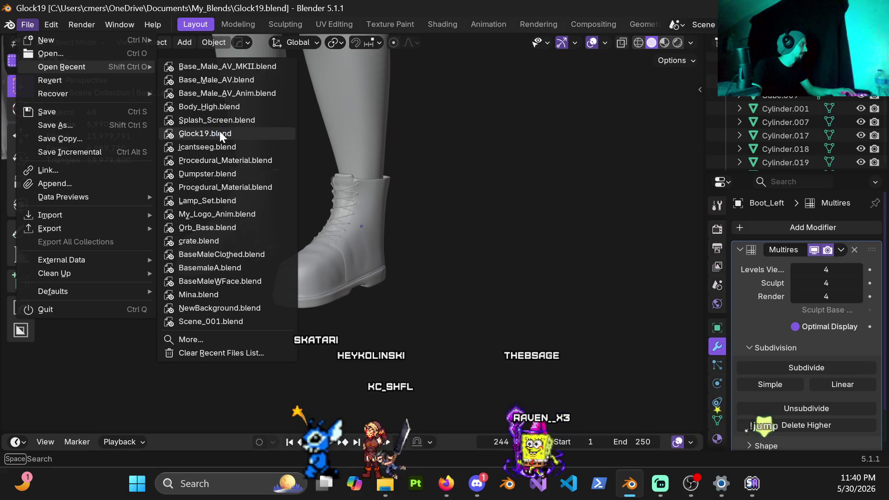
pyautogui.moveTo(264, 153)
pyautogui.mouseDown(button='middle')
pyautogui.moveTo(433, 219)
pyautogui.moveTo(427, 233)
pyautogui.moveTo(405, 206)
pyautogui.moveTo(448, 209)
pyautogui.moveTo(393, 238)
pyautogui.moveTo(347, 222)
pyautogui.mouseUp(button='middle')
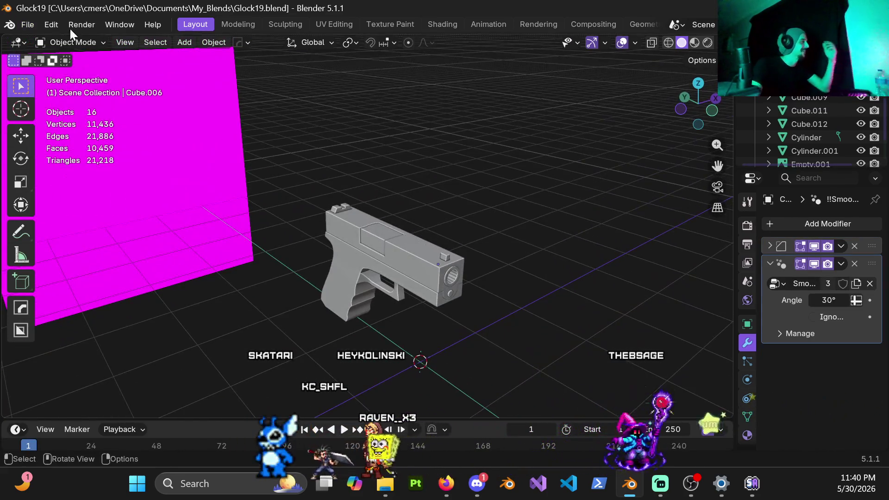
pyautogui.click(29, 20)
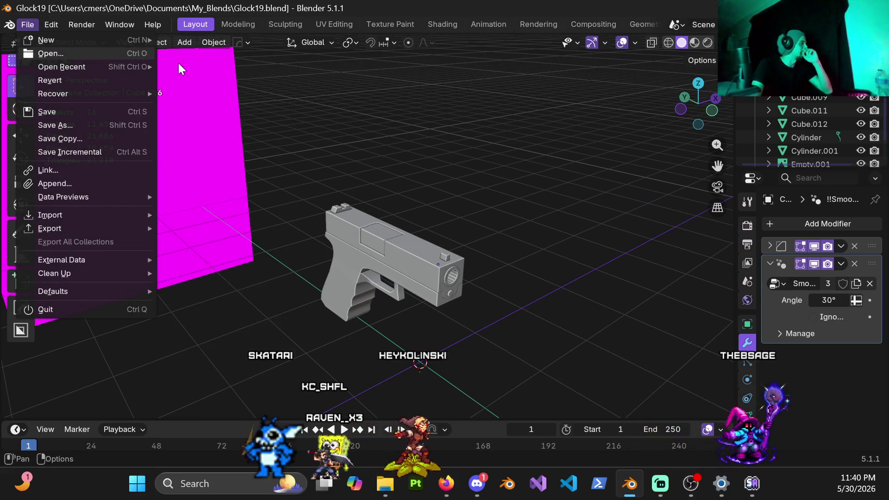
pyautogui.click(388, 233)
pyautogui.scroll(3, 420, 277)
pyautogui.moveTo(420, 277)
pyautogui.mouseDown(button='middle')
pyautogui.moveTo(474, 259)
pyautogui.moveTo(437, 306)
pyautogui.mouseUp(button='middle')
pyautogui.press('g')
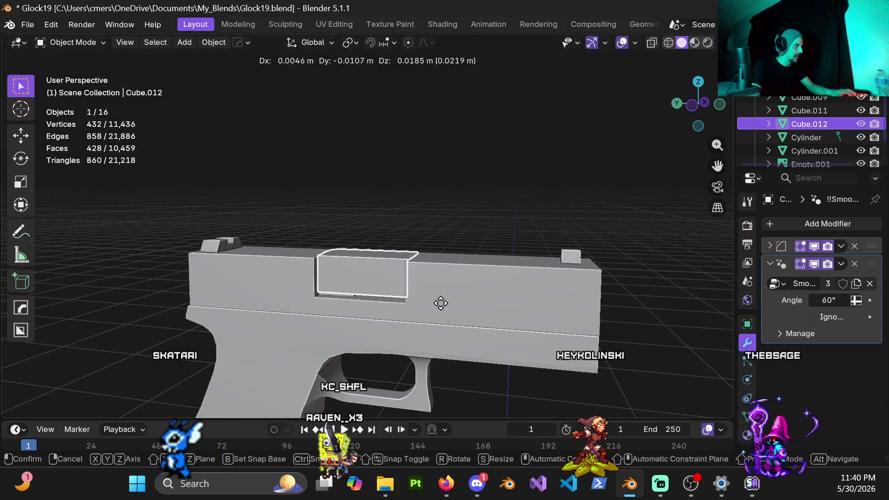
pyautogui.click(344, 176)
# Start File > Open twice without saving, closing the browser and cancelling back to the pistol file.
pyautogui.click(32, 25)
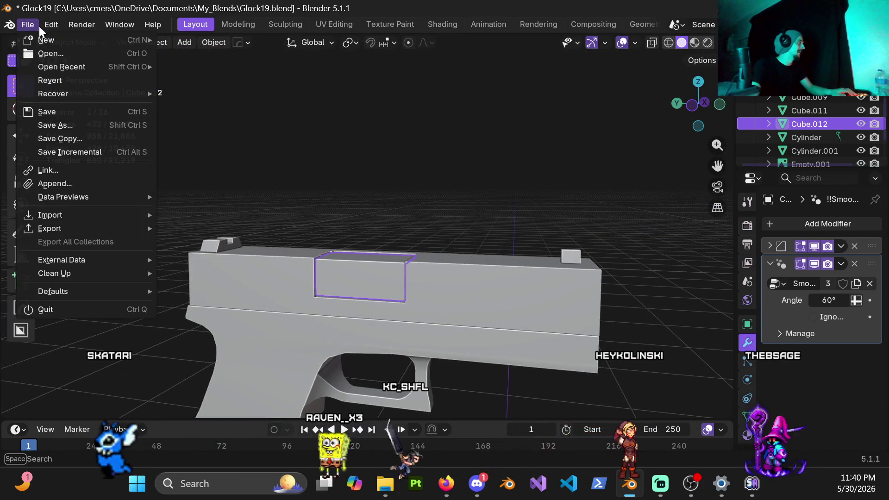
pyautogui.click(75, 50)
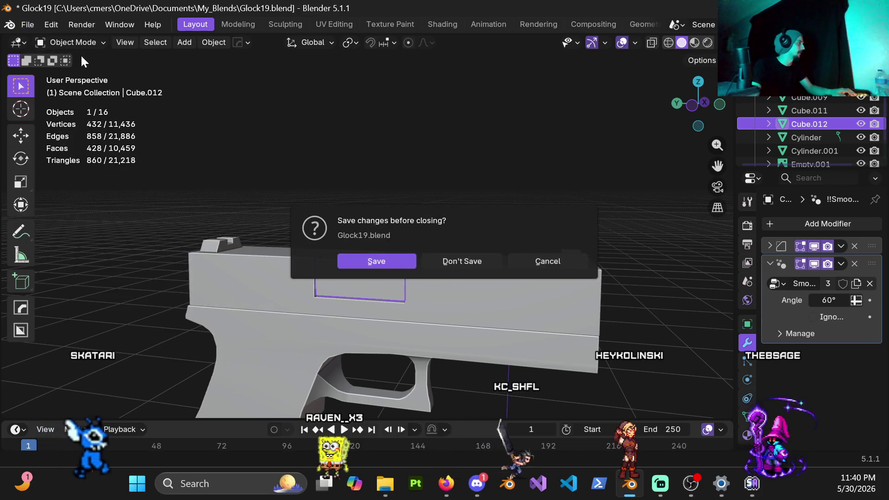
pyautogui.click(473, 262)
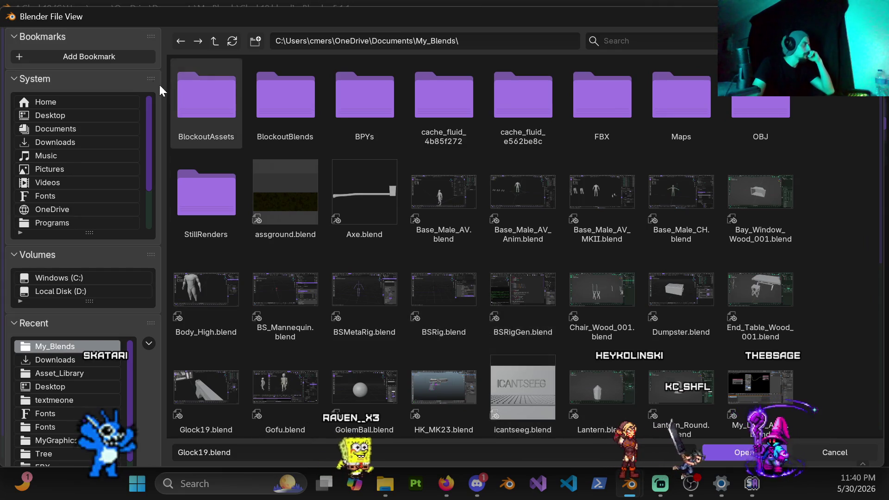
pyautogui.click(744, 451)
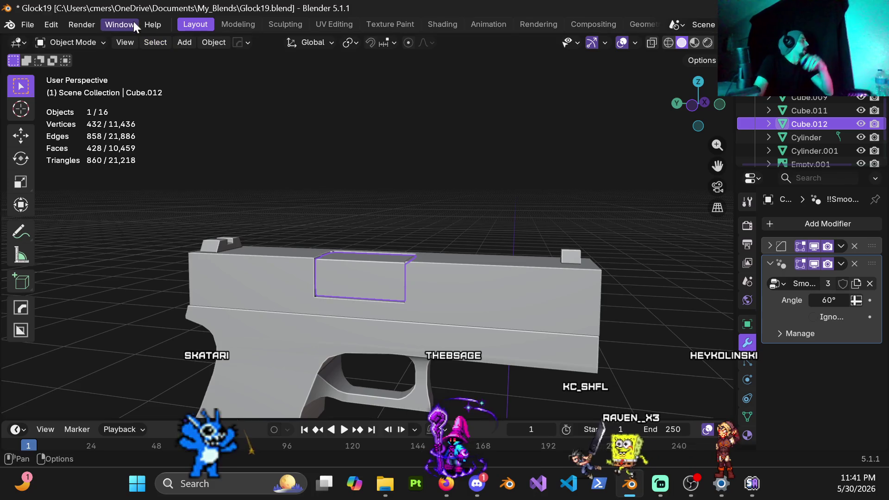
pyautogui.click(29, 30)
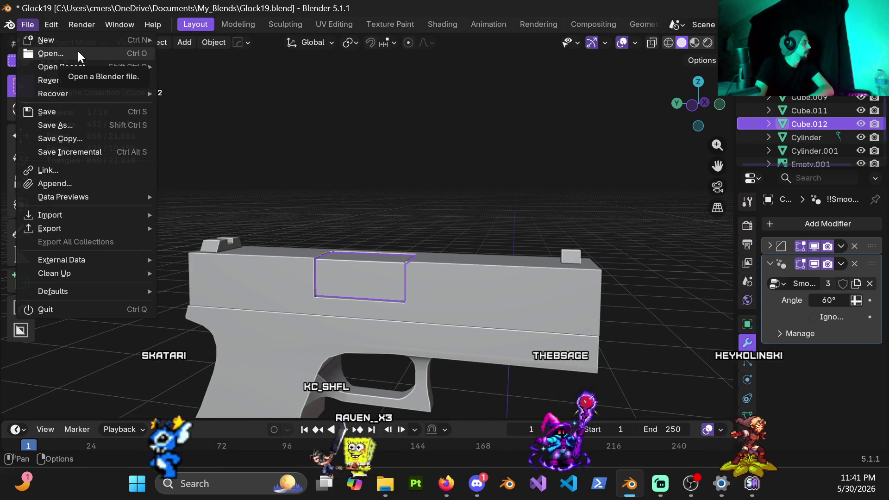
pyautogui.click(78, 53)
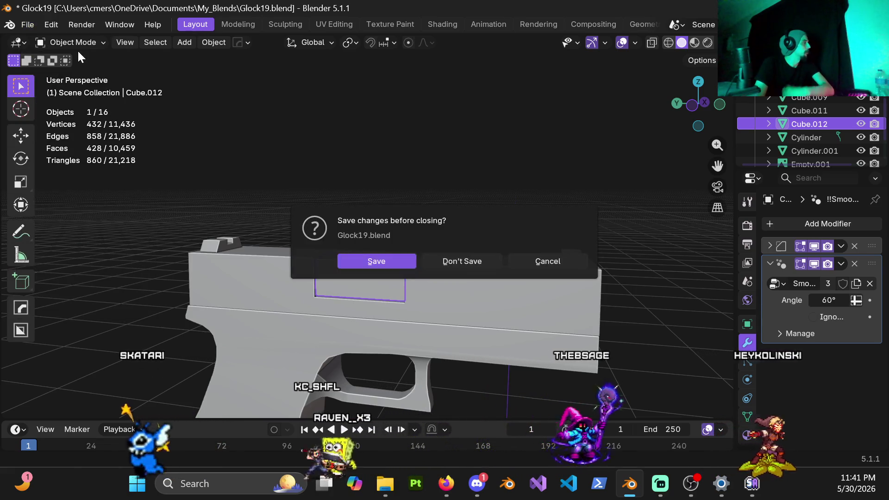
pyautogui.click(555, 261)
# Reopen Splash_Screen.blend from Open Recent without saving the moved pistol slide.
pyautogui.click(33, 29)
pyautogui.moveTo(62, 67)
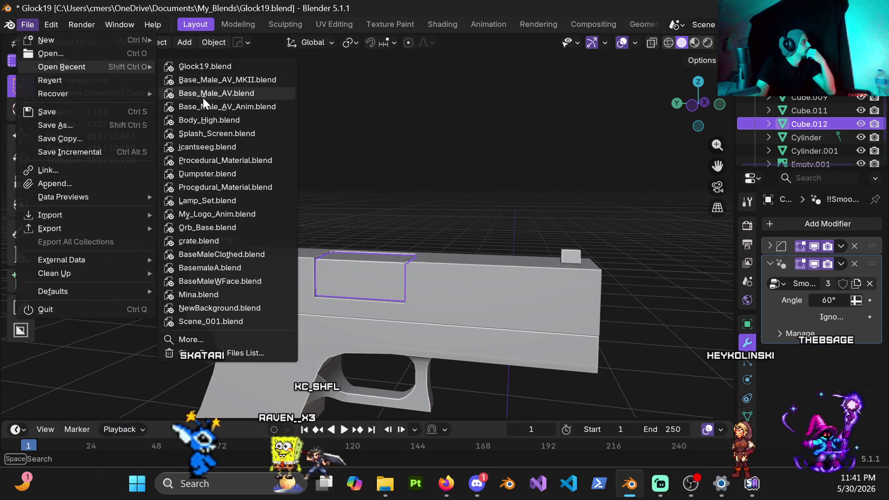
pyautogui.click(211, 134)
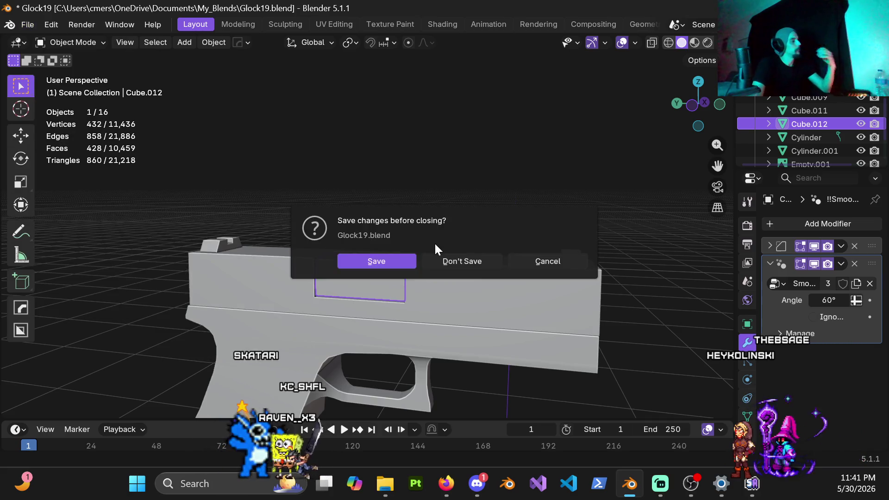
pyautogui.click(446, 262)
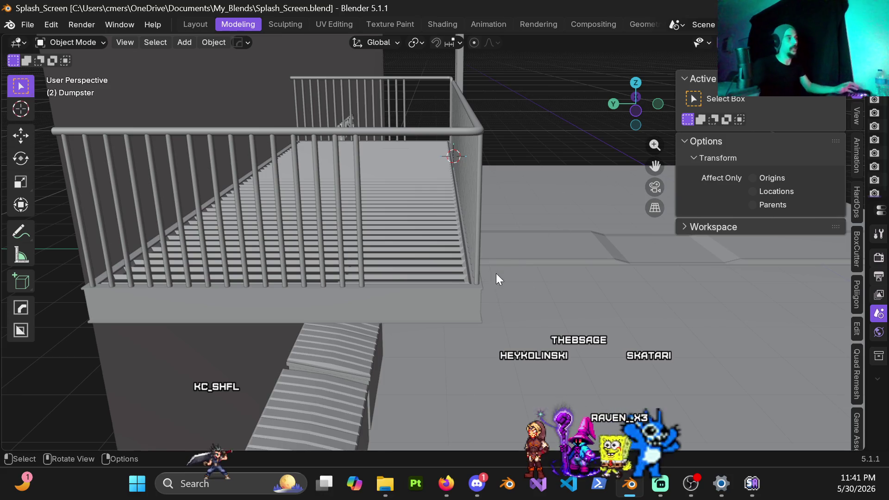
# Orbit around the balcony railing, select the pole beside it and hide the ladder objects with H.
pyautogui.moveTo(439, 225); pyautogui.dragTo(443, 220, button='middle')
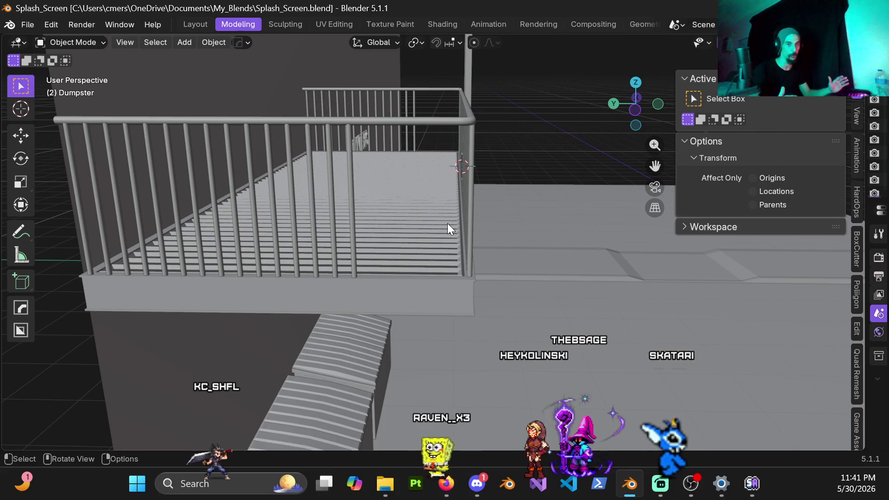
pyautogui.moveTo(447, 223)
pyautogui.mouseDown(button='middle')
pyautogui.moveTo(486, 152)
pyautogui.moveTo(504, 160)
pyautogui.moveTo(463, 193)
pyautogui.moveTo(512, 153)
pyautogui.moveTo(390, 220)
pyautogui.moveTo(457, 187)
pyautogui.moveTo(424, 207)
pyautogui.mouseUp(button='middle')
pyautogui.click(514, 161)
pyautogui.scroll(3, 514, 161)
pyautogui.press('h')
# Orbit and pull back until the whole building with both balconies is in view, then switch to the browser.
pyautogui.moveTo(382, 253)
pyautogui.mouseDown(button='middle')
pyautogui.moveTo(346, 266)
pyautogui.moveTo(398, 238)
pyautogui.mouseUp(button='middle')
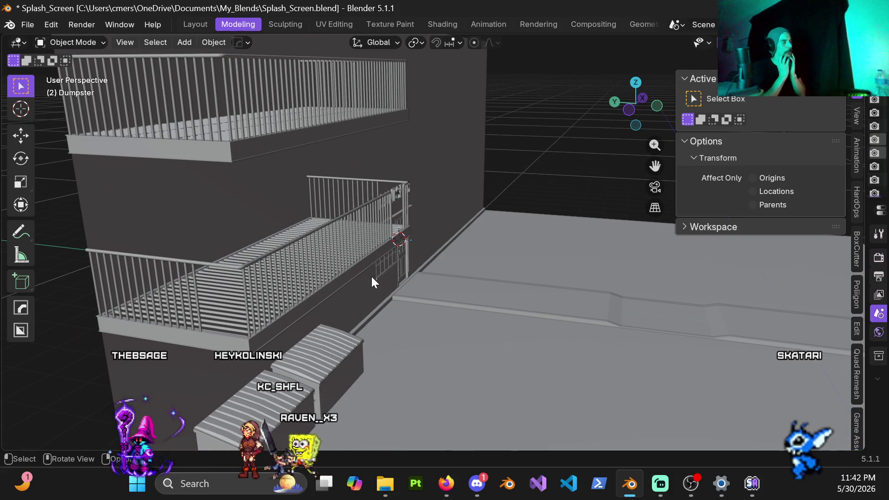
pyautogui.moveTo(342, 263)
pyautogui.mouseDown(button='middle')
pyautogui.moveTo(402, 234)
pyautogui.moveTo(395, 236)
pyautogui.mouseUp(button='middle')
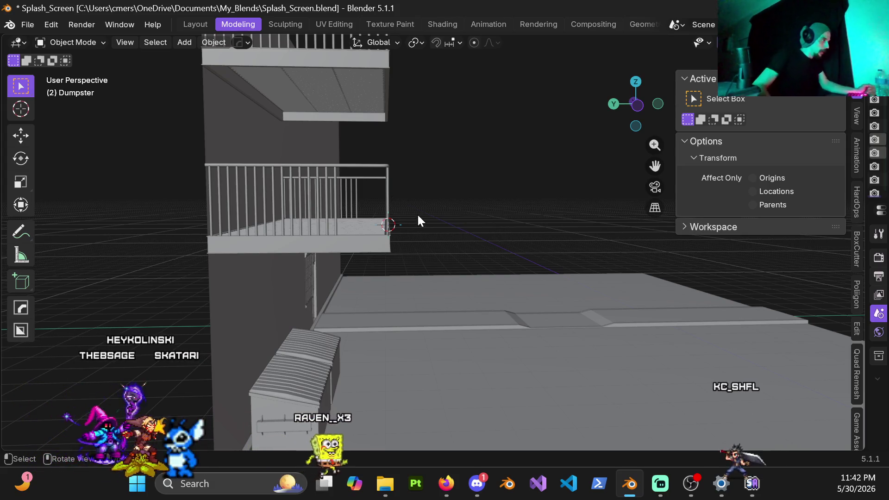
pyautogui.moveTo(416, 213); pyautogui.dragTo(411, 205, button='middle')
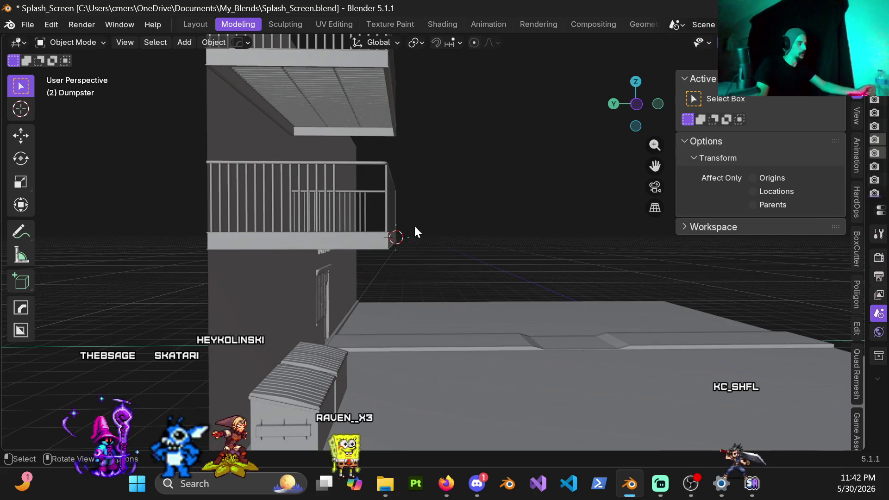
pyautogui.scroll(-3, 421, 246)
pyautogui.moveTo(422, 247); pyautogui.dragTo(388, 254, button='middle')
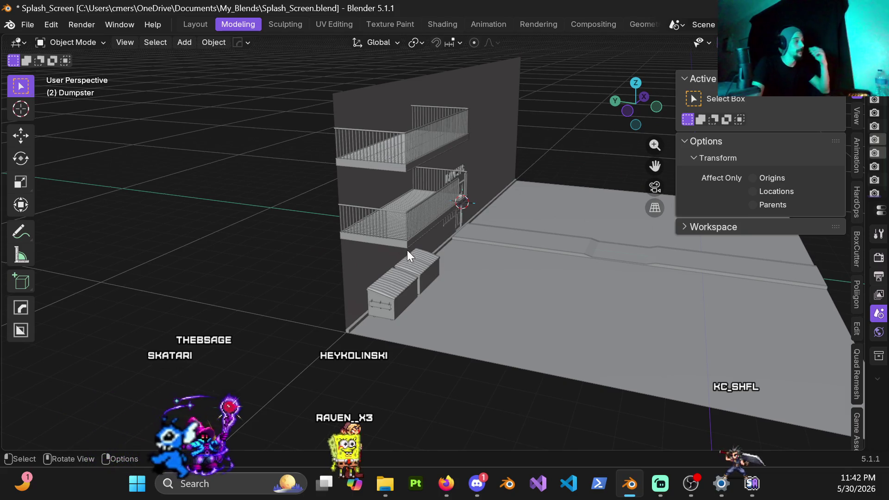
pyautogui.moveTo(409, 257)
pyautogui.mouseDown(button='middle')
pyautogui.moveTo(446, 266)
pyautogui.moveTo(419, 274)
pyautogui.mouseUp(button='middle')
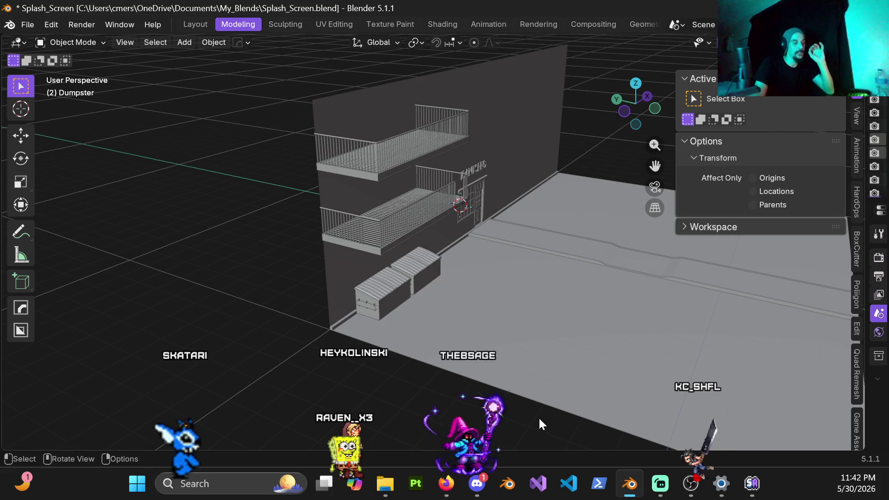
pyautogui.hotkey('alt', 'Tab')
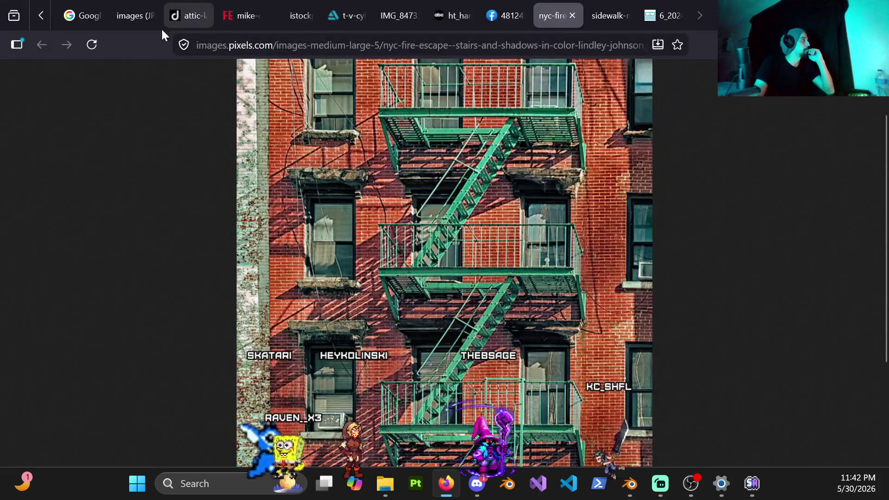
pyautogui.scroll(2, 174, 18)
pyautogui.scroll(1, 179, 8)
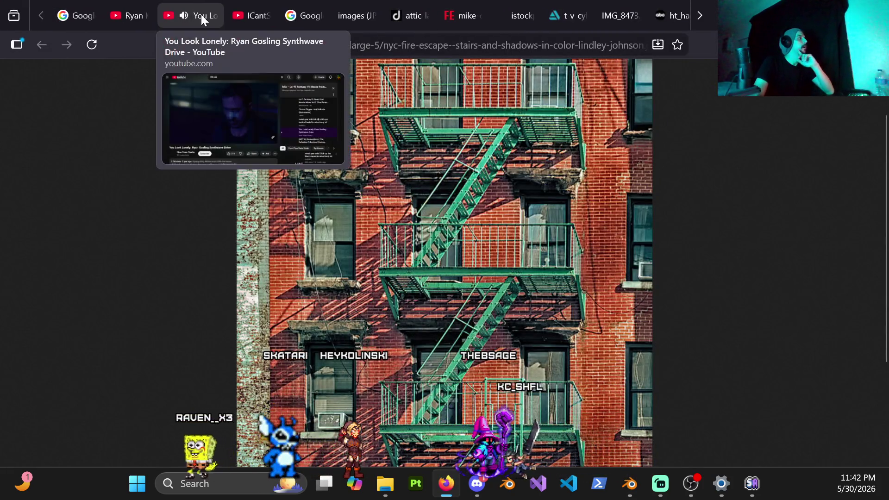
# Switch to the You Look Lonely synthwave YouTube tab and pause the video.
pyautogui.click(200, 15)
pyautogui.click(360, 303)
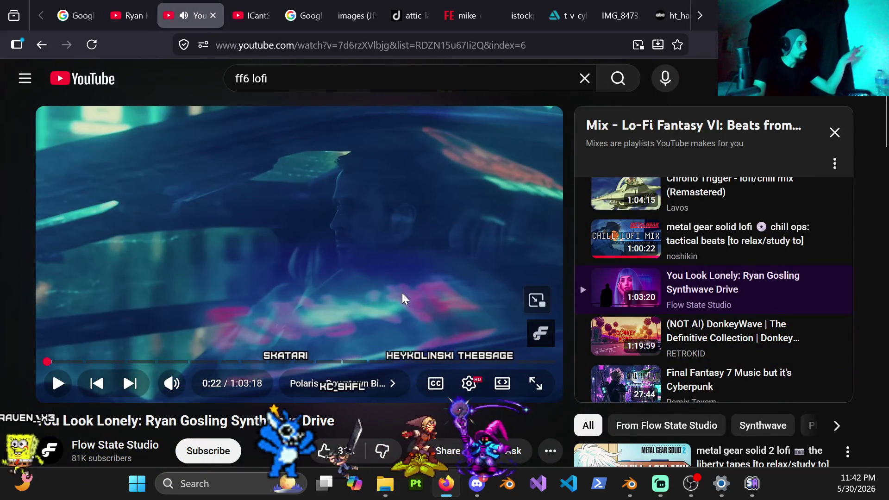
pyautogui.moveTo(720, 289)
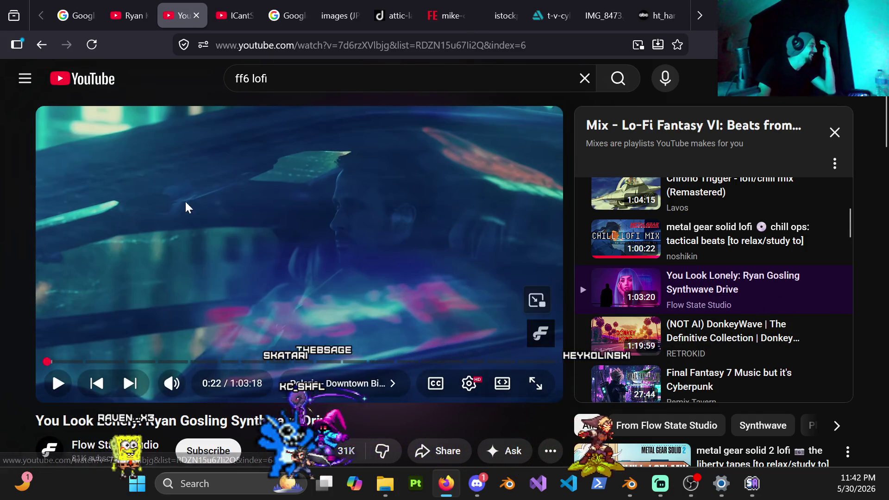
pyautogui.scroll(3, 689, 324)
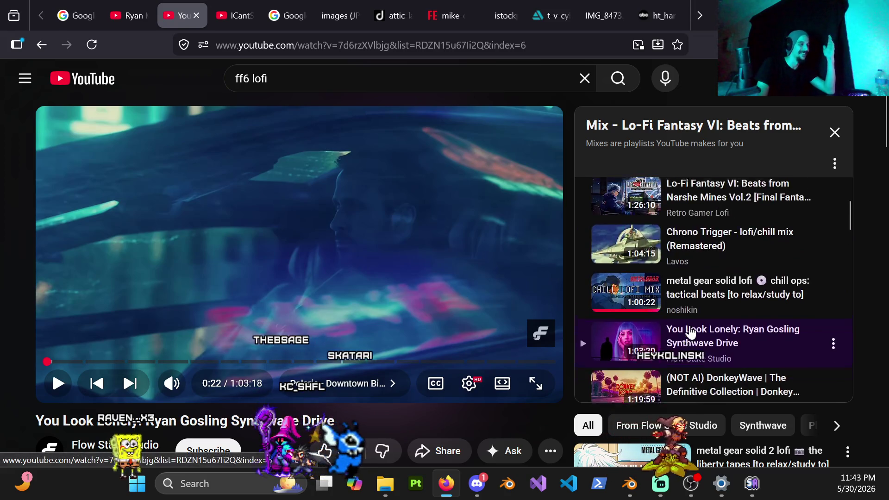
pyautogui.scroll(-3, 690, 325)
pyautogui.scroll(-2, 689, 325)
pyautogui.scroll(-1, 690, 325)
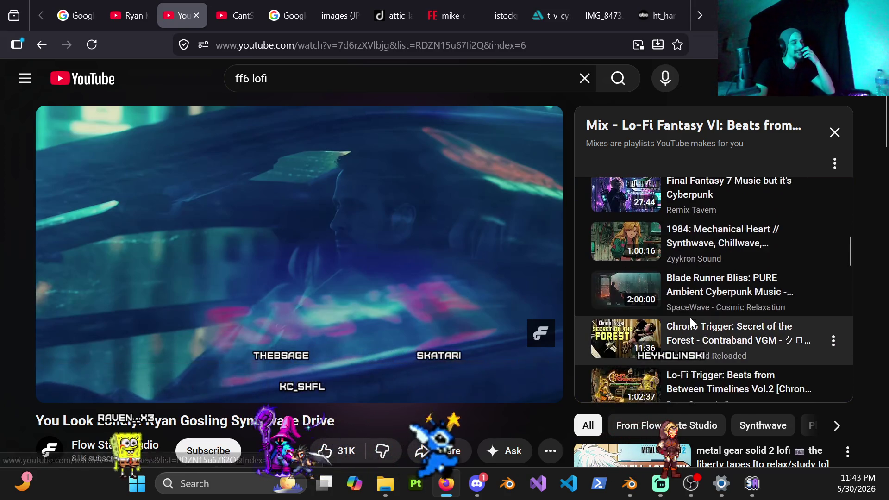
pyautogui.scroll(-1, 689, 324)
pyautogui.scroll(-1, 697, 323)
pyautogui.scroll(-1, 696, 324)
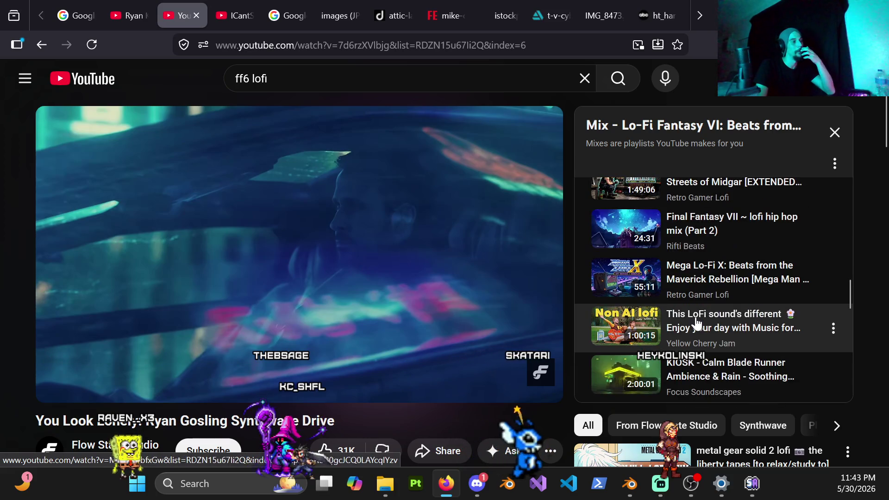
pyautogui.scroll(-2, 694, 323)
pyautogui.scroll(-1, 695, 323)
pyautogui.scroll(-1, 695, 325)
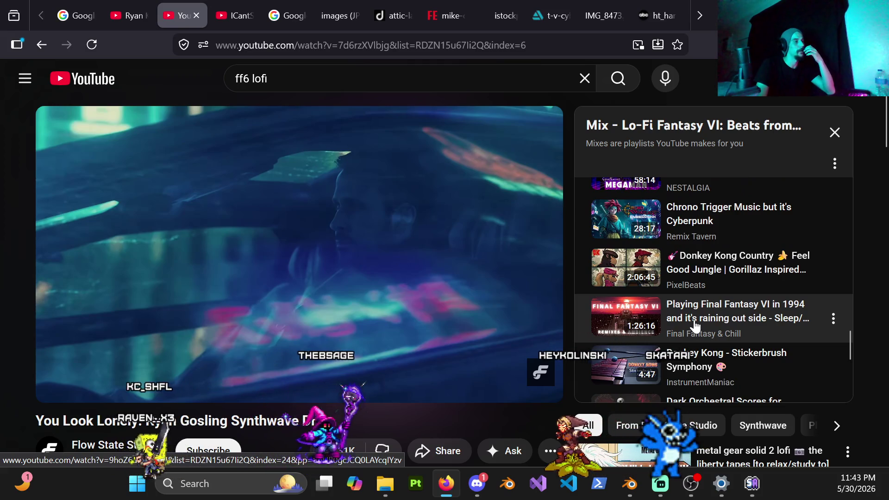
pyautogui.scroll(-2, 695, 325)
pyautogui.scroll(-2, 694, 325)
pyautogui.scroll(-1, 694, 325)
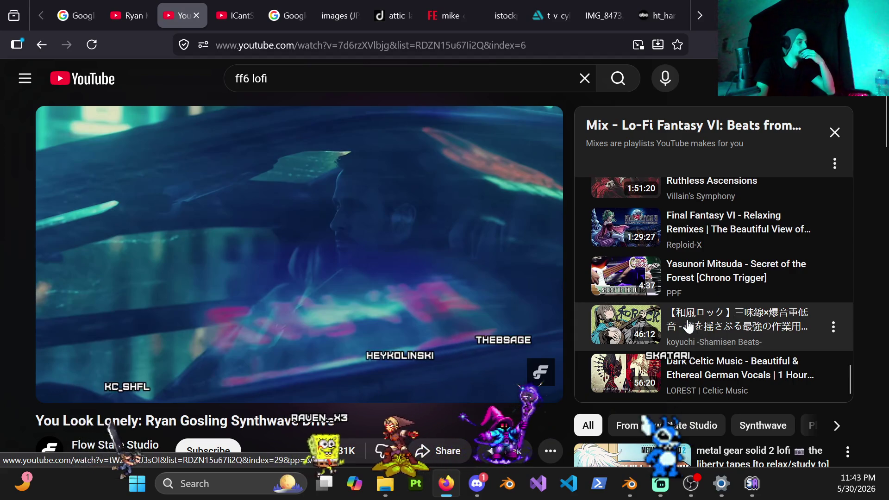
pyautogui.scroll(-2, 693, 327)
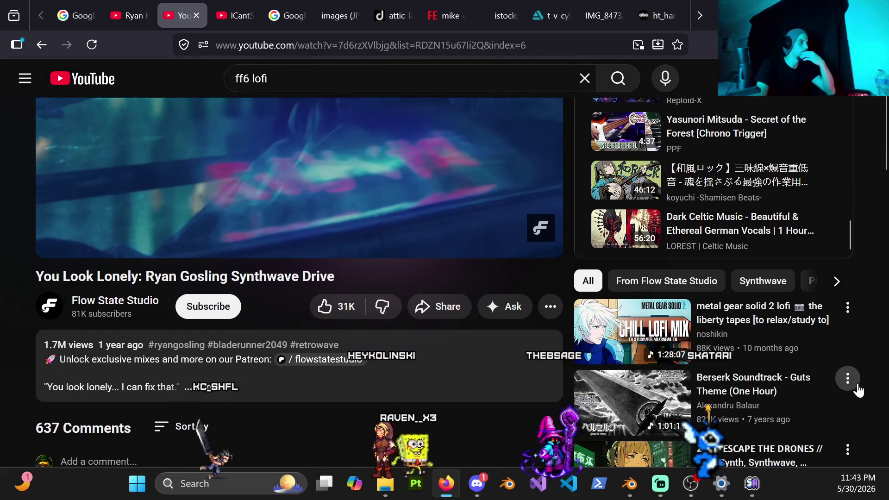
pyautogui.scroll(-3, 861, 375)
pyautogui.scroll(-2, 865, 367)
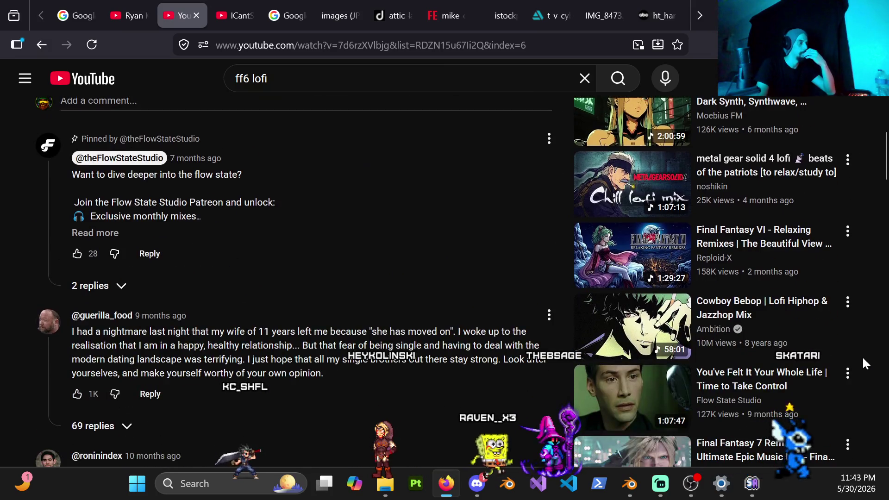
pyautogui.scroll(-2, 868, 368)
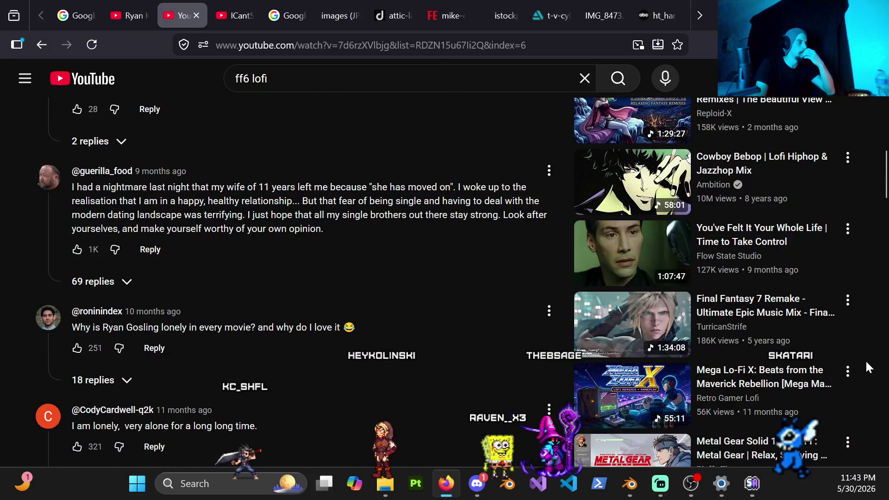
pyautogui.scroll(-3, 865, 365)
pyautogui.scroll(-2, 865, 366)
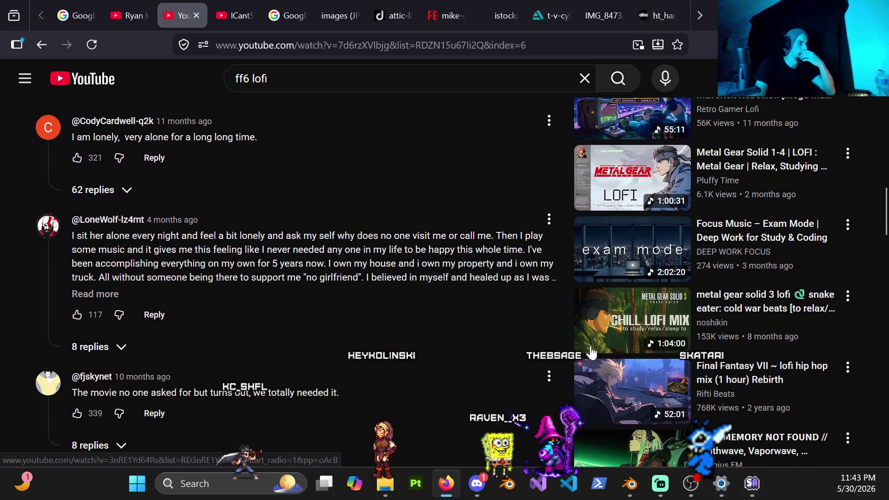
# Play the metal gear solid 3 lofi snake eater mix from the recommendations and return to Blender.
pyautogui.click(619, 332)
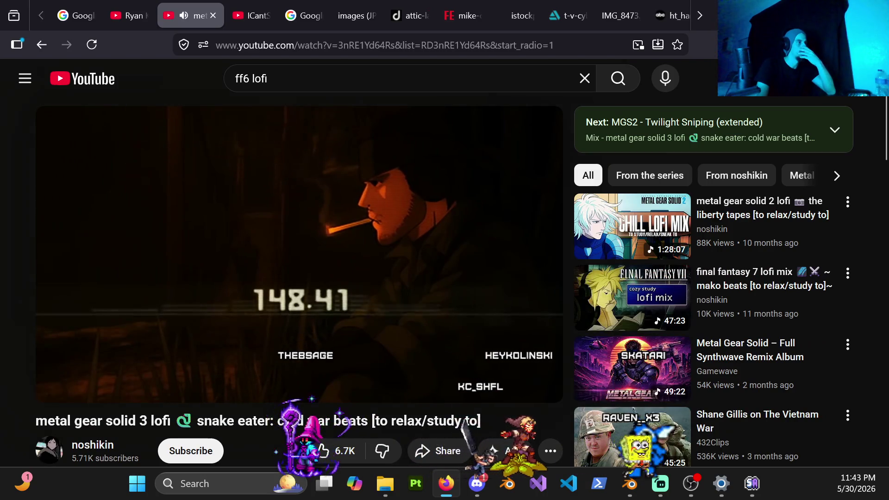
pyautogui.hotkey('alt', 'Tab')
# Save Splash_Screen.blend with Ctrl+S, orbit around the balcony and snap to Right Orthographic view.
pyautogui.moveTo(435, 217); pyautogui.dragTo(370, 232, button='middle')
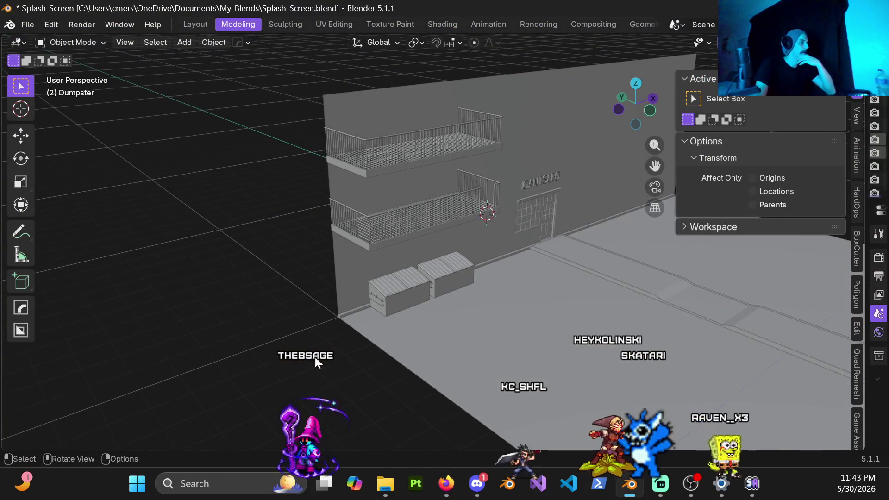
pyautogui.hotkey('ctrl', 's')
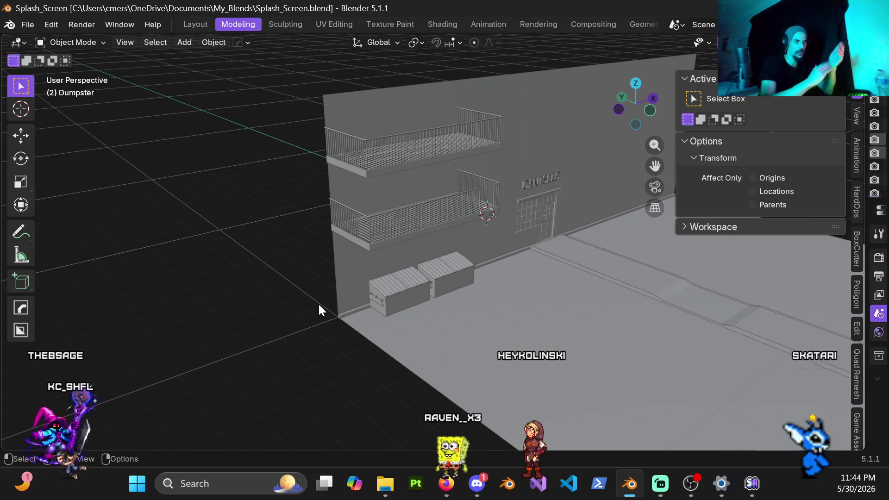
pyautogui.scroll(4, 354, 238)
pyautogui.moveTo(370, 244)
pyautogui.mouseDown(button='middle')
pyautogui.moveTo(385, 226)
pyautogui.moveTo(436, 242)
pyautogui.mouseUp(button='middle')
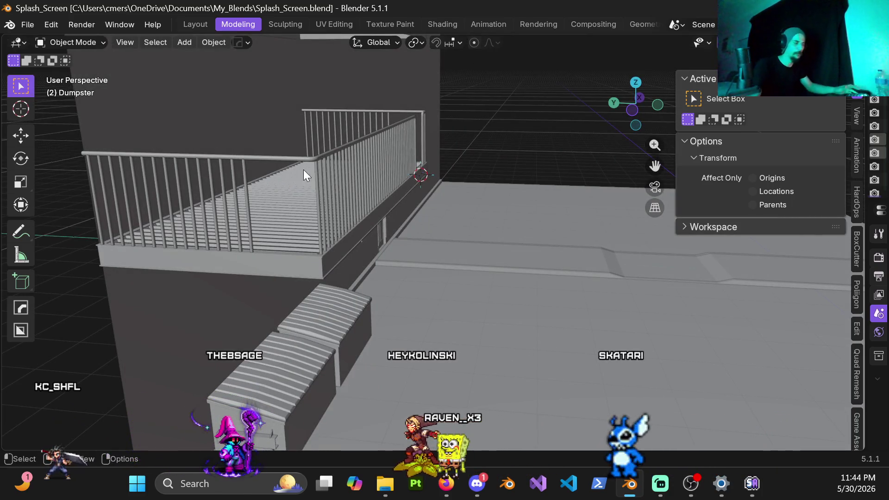
pyautogui.moveTo(337, 249); pyautogui.dragTo(386, 226, button='middle')
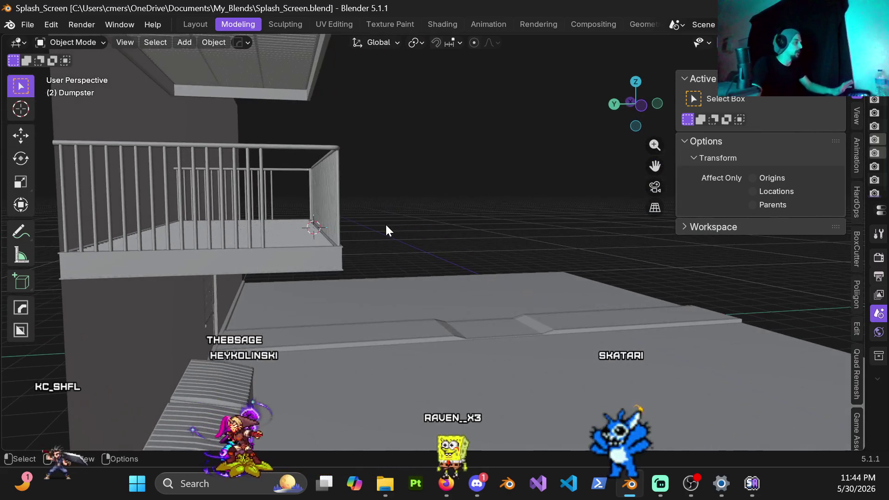
pyautogui.press('KP_3')
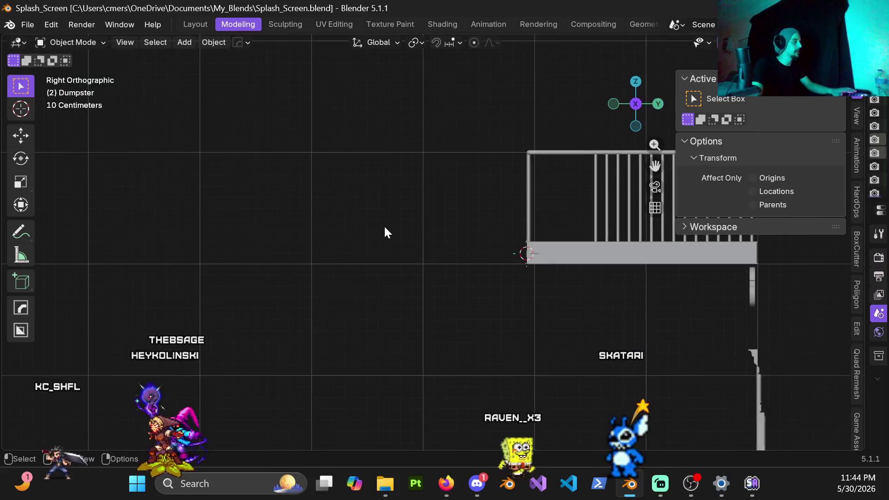
# View the balcony in Front Orthographic, orbit out, switch shading to Wireframe and back to Solid via Z.
pyautogui.press('KP_1')
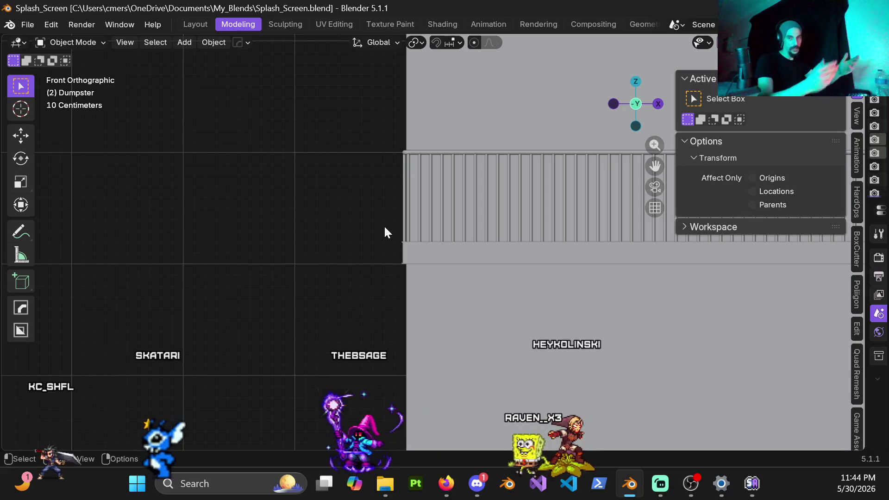
pyautogui.moveTo(419, 244)
pyautogui.mouseDown(button='middle')
pyautogui.moveTo(536, 261)
pyautogui.moveTo(441, 256)
pyautogui.moveTo(498, 254)
pyautogui.mouseUp(button='middle')
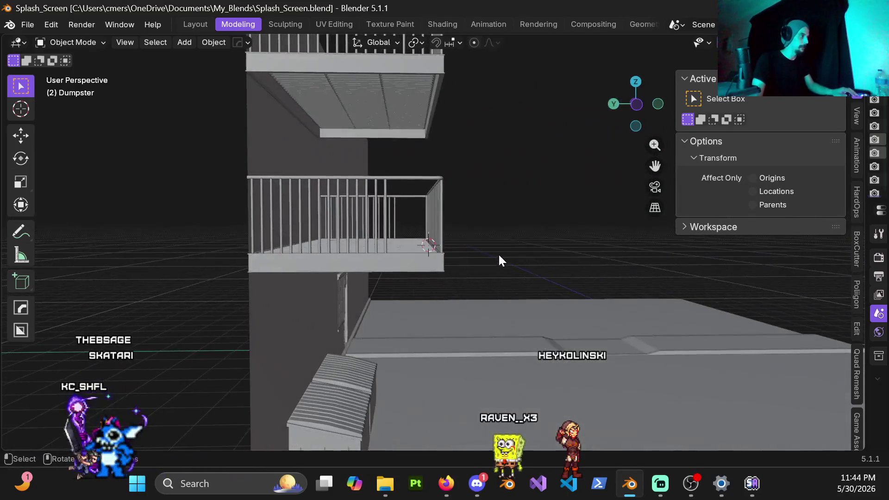
pyautogui.scroll(2, 498, 254)
pyautogui.press('z')
pyautogui.click(362, 265)
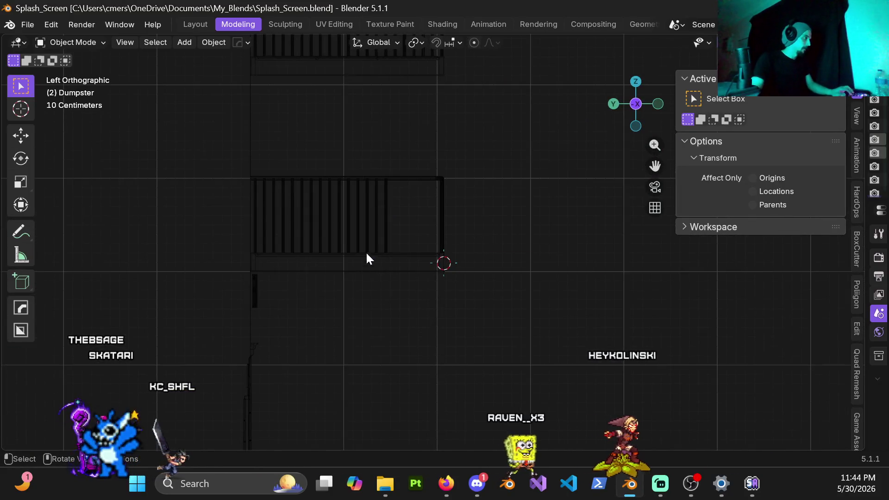
pyautogui.press('z')
pyautogui.click(557, 250)
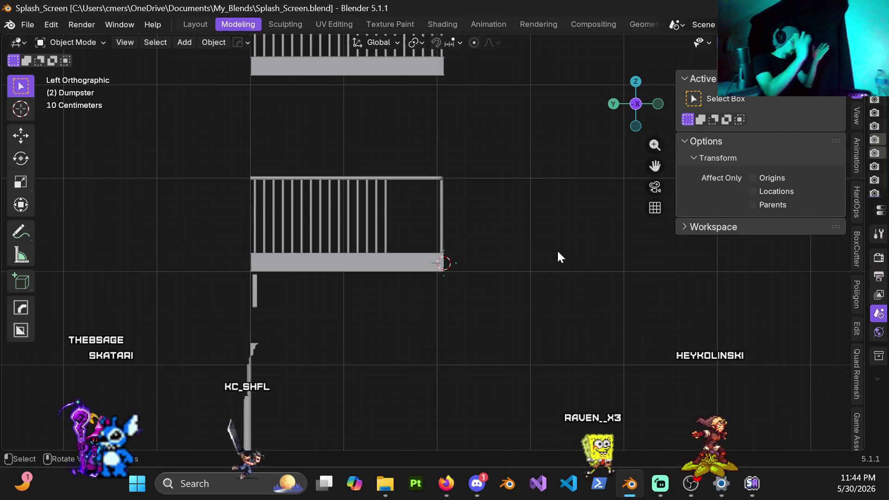
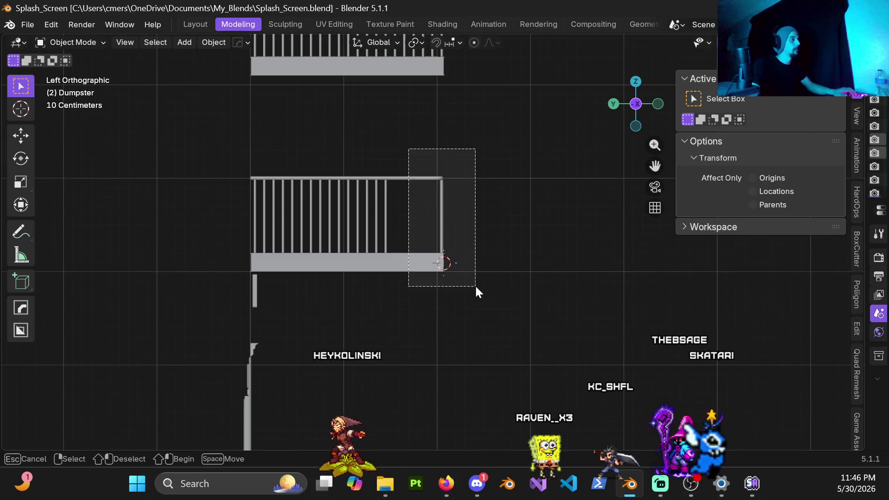
# Box-select the platform railing and keep the viewport in Solid shading.
pyautogui.moveTo(408, 151); pyautogui.dragTo(480, 306)
pyautogui.scroll(3, 466, 255)
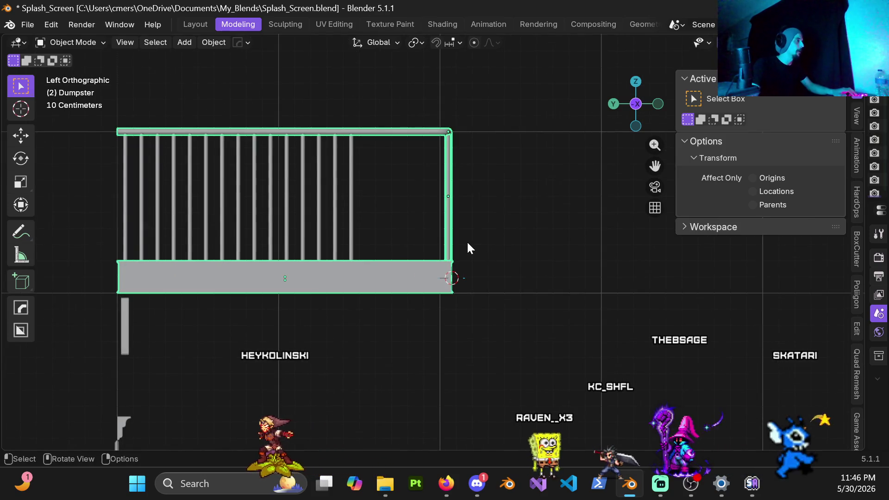
pyautogui.press('z')
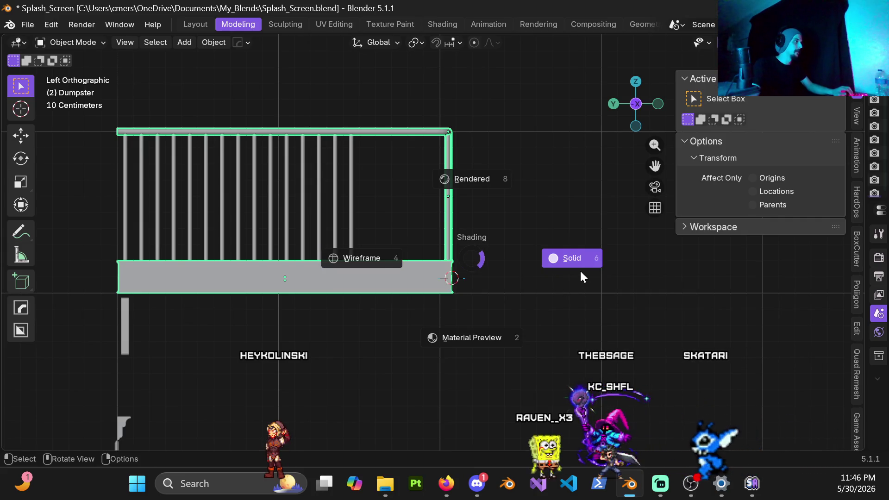
pyautogui.click(581, 272)
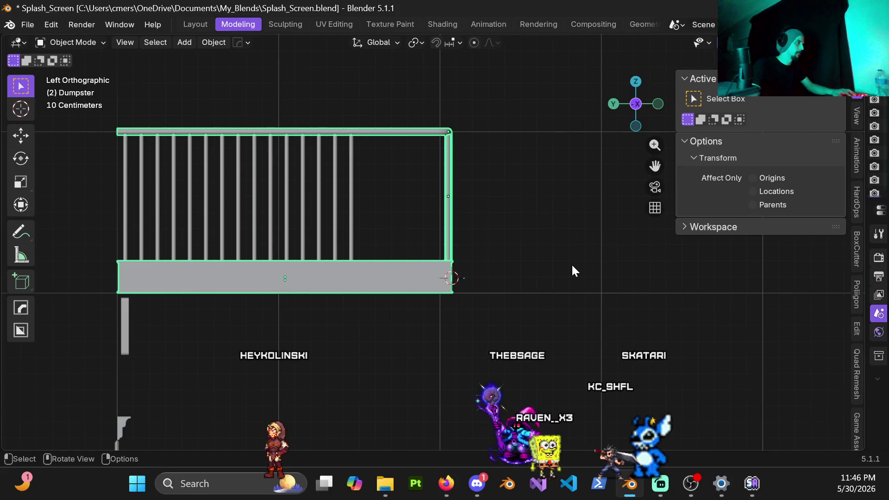
# Select the BézierCurve handrail in a perspective view and bring up the mode pie.
pyautogui.click(506, 244)
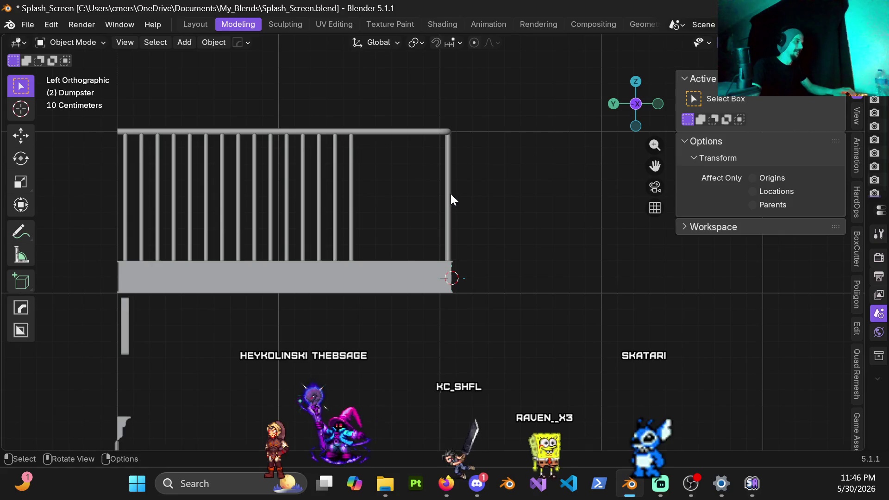
pyautogui.moveTo(410, 166); pyautogui.dragTo(490, 211)
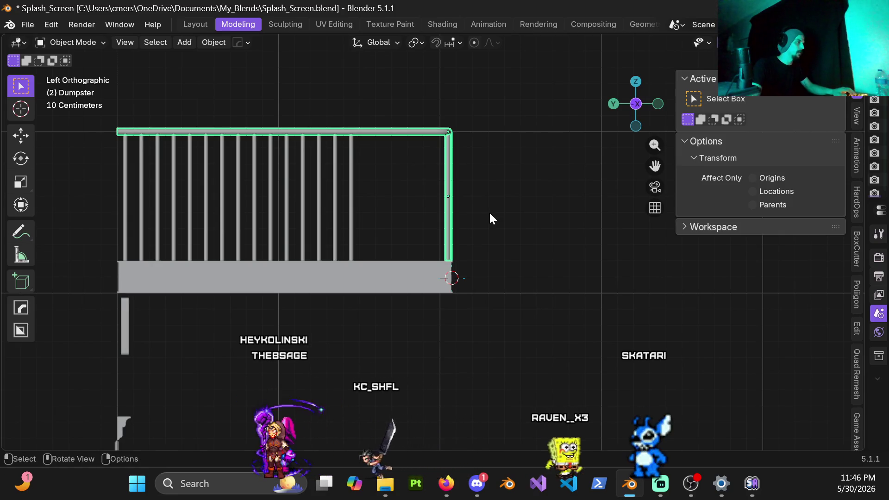
pyautogui.click(509, 221)
pyautogui.click(430, 141)
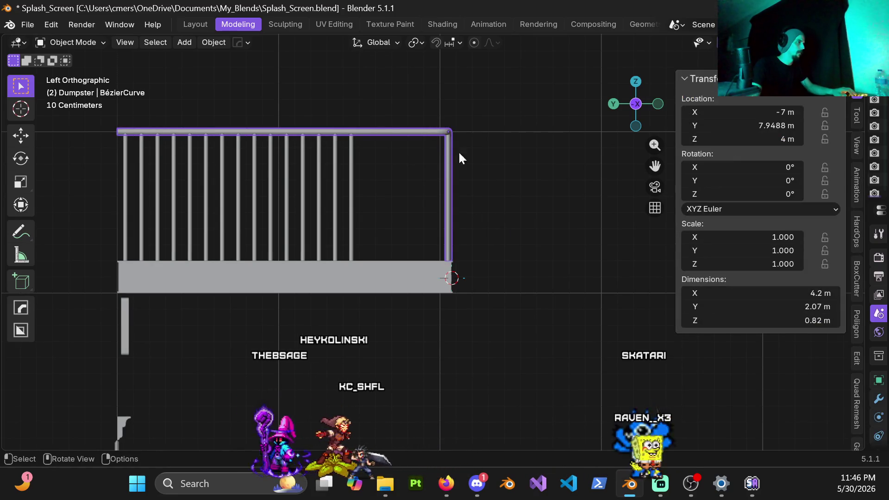
pyautogui.moveTo(444, 148); pyautogui.dragTo(442, 190, button='middle')
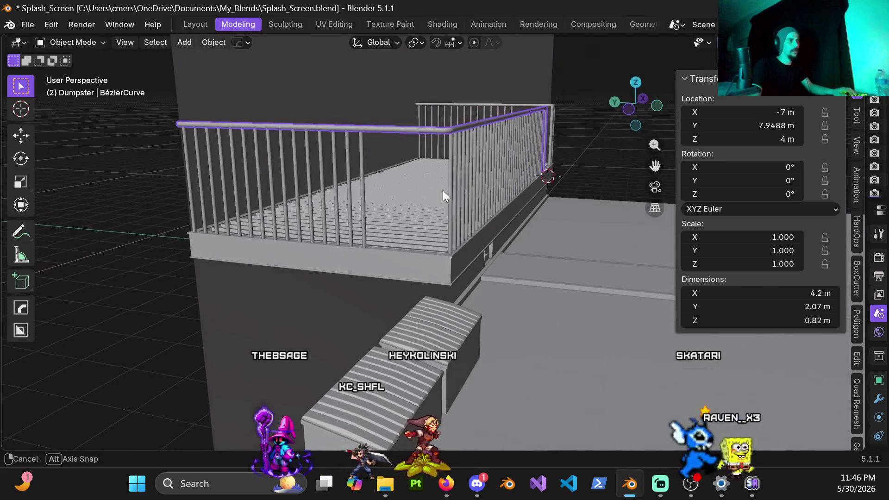
pyautogui.moveTo(442, 190)
pyautogui.mouseDown(button='middle')
pyautogui.moveTo(446, 245)
pyautogui.moveTo(460, 152)
pyautogui.moveTo(348, 199)
pyautogui.mouseUp(button='middle')
pyautogui.hotkey('ctrl', 'Tab')
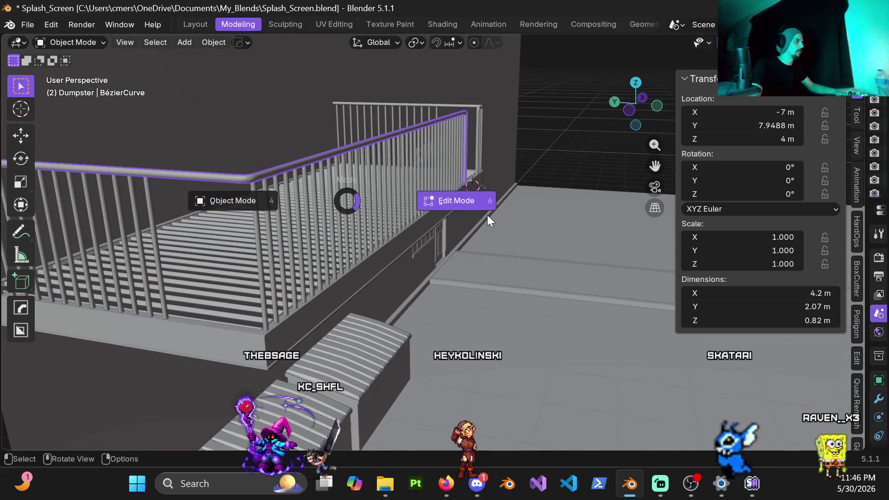
# In Edit Mode, move the handrail's end-post control points 0.5 m along Y from a side view.
pyautogui.click(487, 215)
pyautogui.moveTo(487, 215); pyautogui.dragTo(353, 197, button='middle')
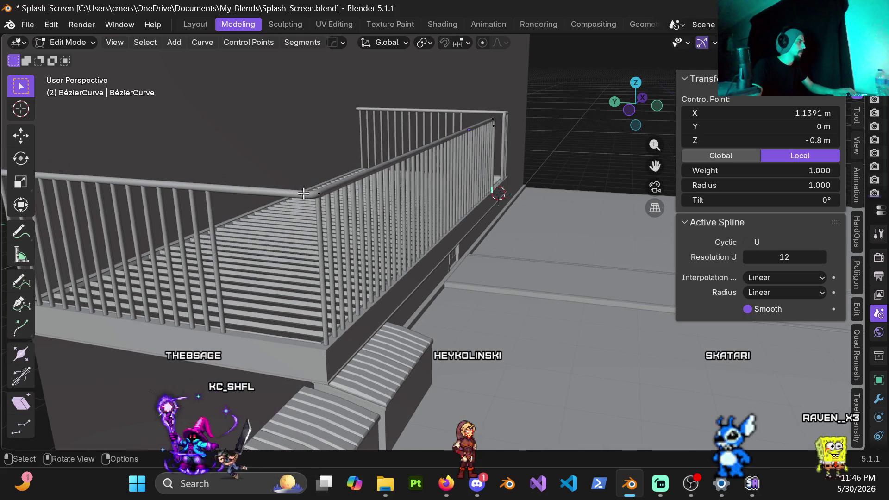
pyautogui.click(322, 195)
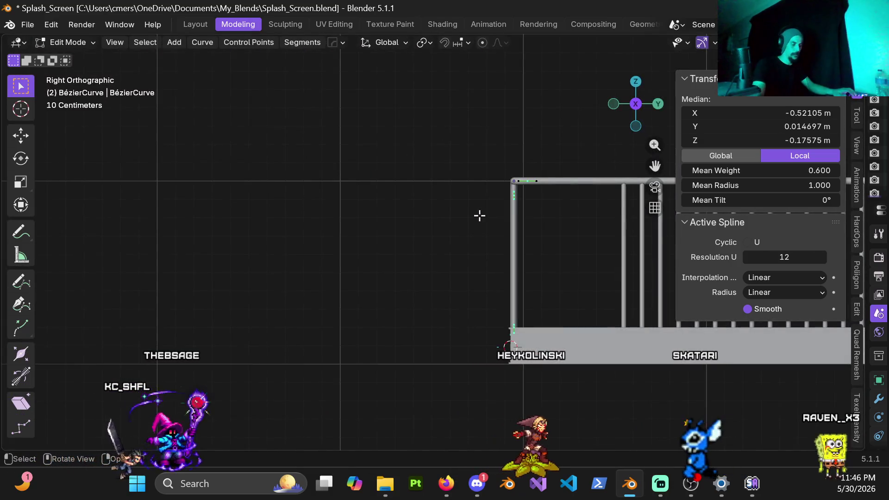
pyautogui.press('KP_1')
pyautogui.moveTo(441, 210); pyautogui.dragTo(443, 210, button='middle')
pyautogui.press('ctrl+KP_3')
pyautogui.moveTo(382, 202)
pyautogui.keyDown('shift'); pyautogui.mouseDown(button='middle')
pyautogui.moveTo(432, 219)
pyautogui.moveTo(449, 244)
pyautogui.mouseUp(button='middle'); pyautogui.keyUp('shift')
pyautogui.press('g')
pyautogui.press('y')
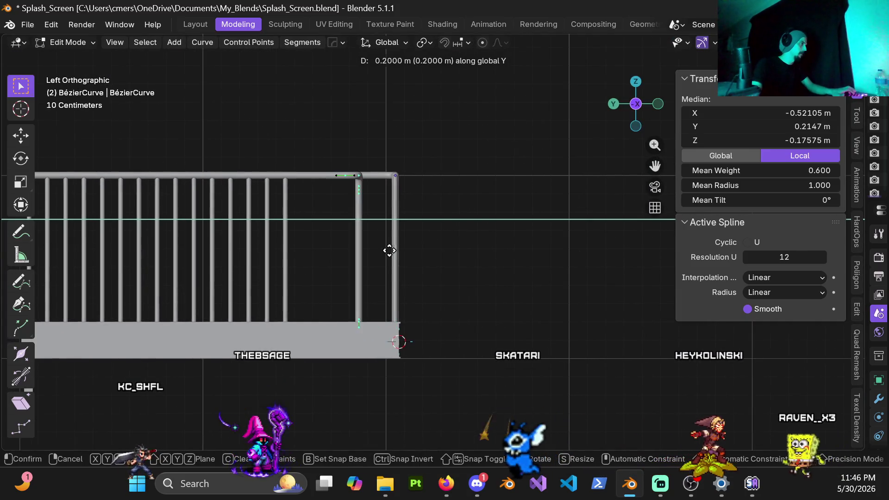
pyautogui.click(359, 257)
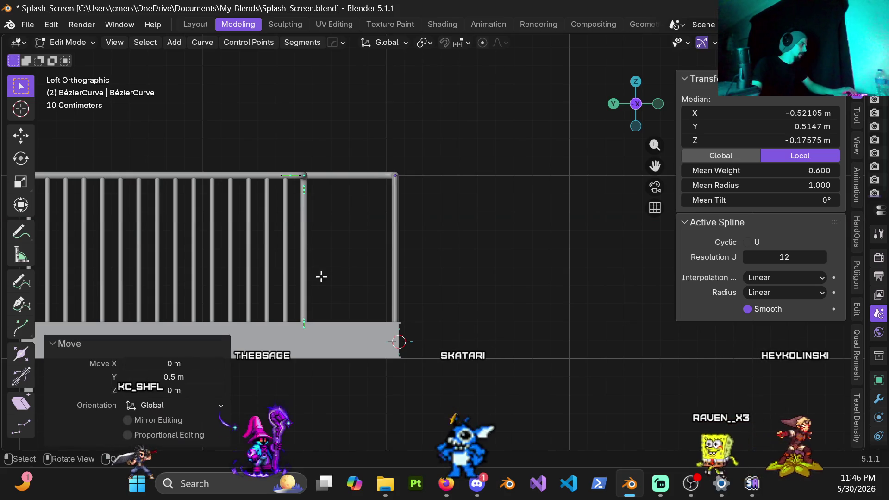
pyautogui.scroll(-3, 313, 211)
# Return to Object Mode and orbit out to view the building front and balconies.
pyautogui.moveTo(320, 295); pyautogui.dragTo(335, 341, button='middle')
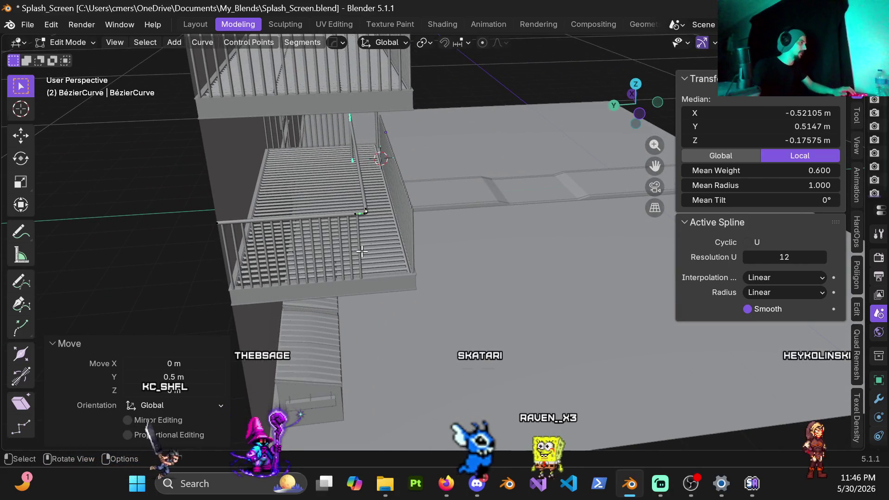
pyautogui.scroll(-3, 423, 242)
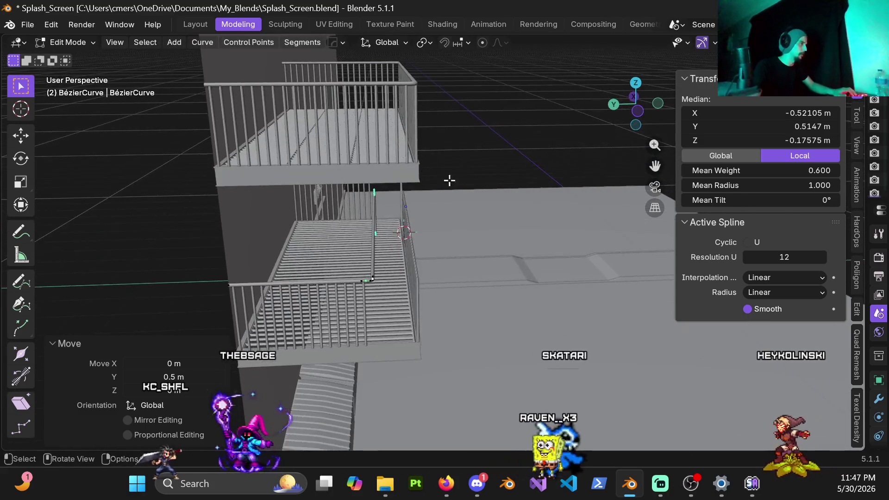
pyautogui.moveTo(449, 178); pyautogui.dragTo(336, 183, button='middle')
pyautogui.press('Tab')
pyautogui.moveTo(284, 173)
pyautogui.mouseDown(button='middle')
pyautogui.moveTo(303, 207)
pyautogui.moveTo(338, 198)
pyautogui.mouseUp(button='middle')
# Select BézierCurve.001, enter Edit Mode and select its end-post points in side view.
pyautogui.click(346, 149)
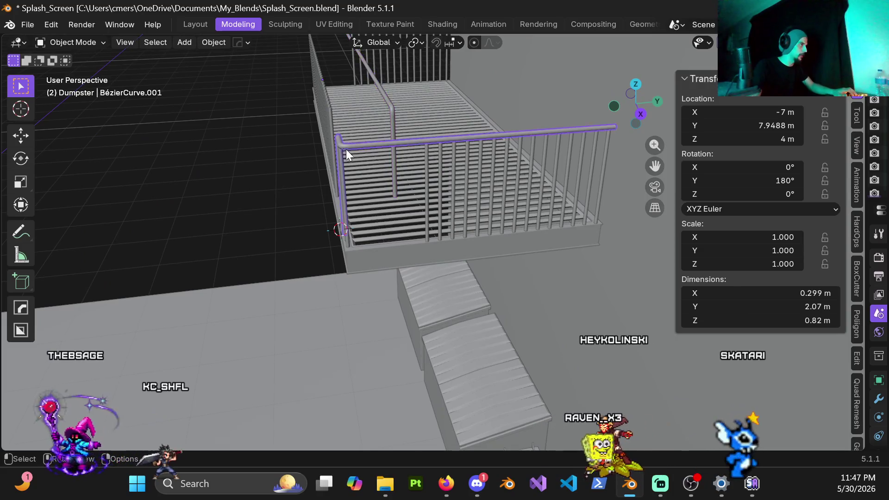
pyautogui.moveTo(346, 149); pyautogui.dragTo(458, 140, button='middle')
pyautogui.press('Tab')
pyautogui.keyDown('shift'); pyautogui.moveTo(382, 158); pyautogui.dragTo(420, 182, button='middle'); pyautogui.keyUp('shift')
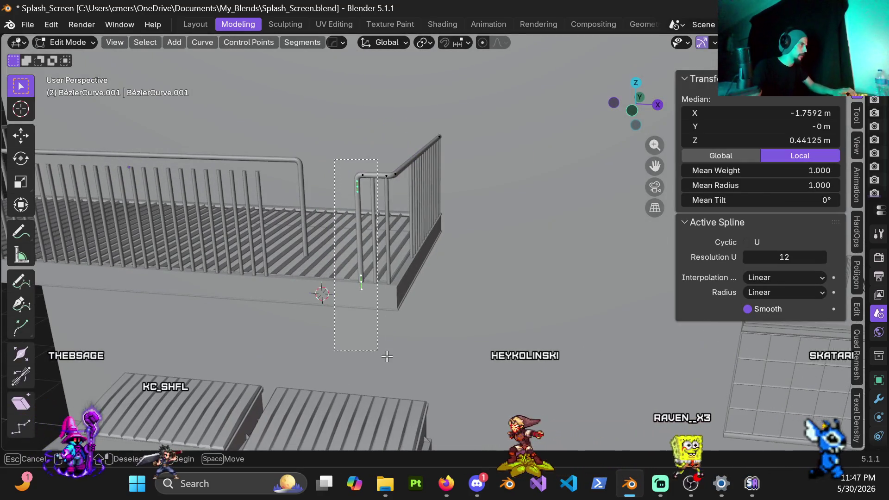
pyautogui.moveTo(407, 355); pyautogui.dragTo(309, 298, button='middle')
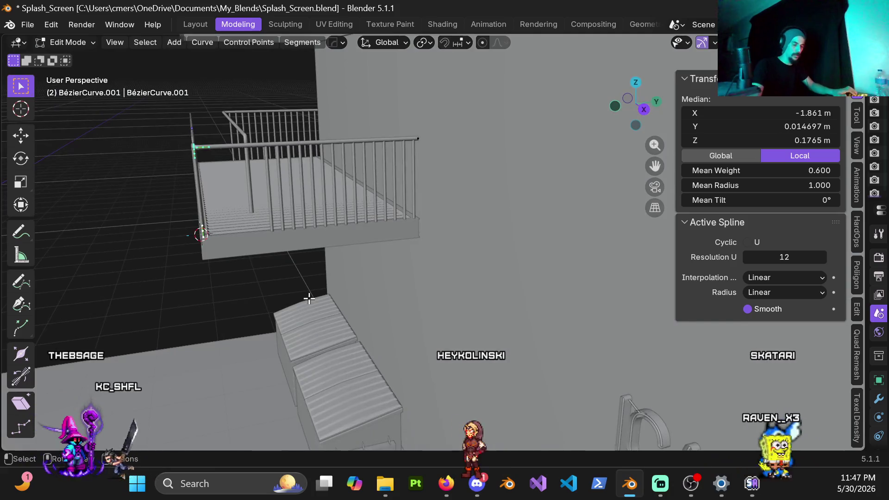
pyautogui.press('KP_3')
pyautogui.scroll(4, 301, 289)
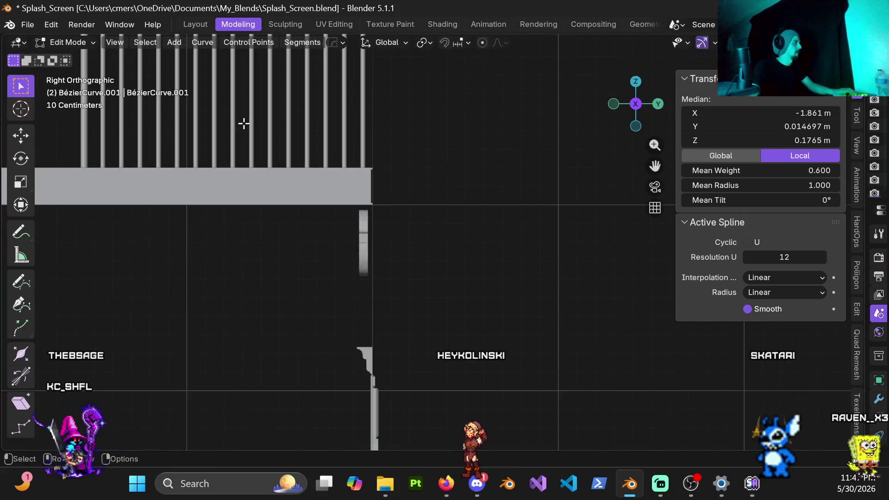
pyautogui.keyDown('shift'); pyautogui.moveTo(244, 123); pyautogui.dragTo(433, 250, button='middle'); pyautogui.keyUp('shift')
pyautogui.keyDown('shift'); pyautogui.moveTo(260, 181); pyautogui.dragTo(321, 184, button='middle'); pyautogui.keyUp('shift')
# Move the end post 0.5 m along Y, shortening the curve to 1.57 m, and return to Object Mode.
pyautogui.press('g')
pyautogui.press('y')
pyautogui.click(413, 230)
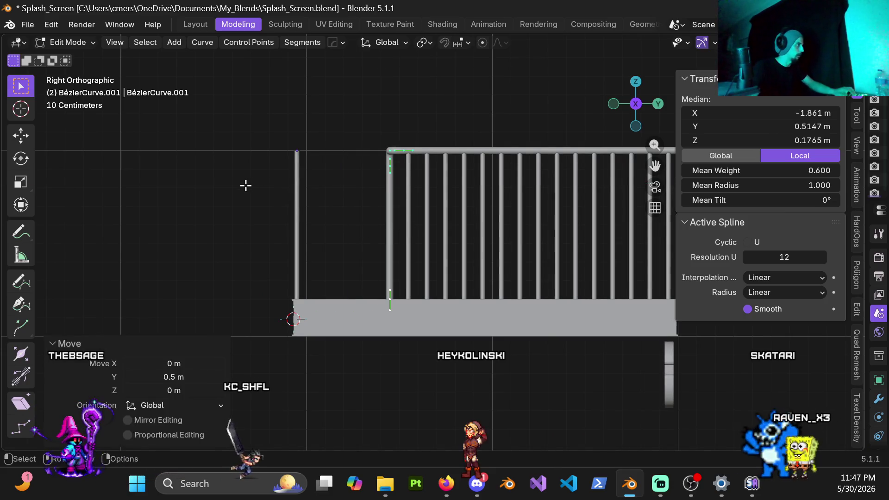
pyautogui.click(229, 208)
pyautogui.moveTo(228, 208)
pyautogui.mouseDown(button='middle')
pyautogui.moveTo(353, 258)
pyautogui.moveTo(260, 252)
pyautogui.moveTo(272, 236)
pyautogui.moveTo(263, 238)
pyautogui.mouseUp(button='middle')
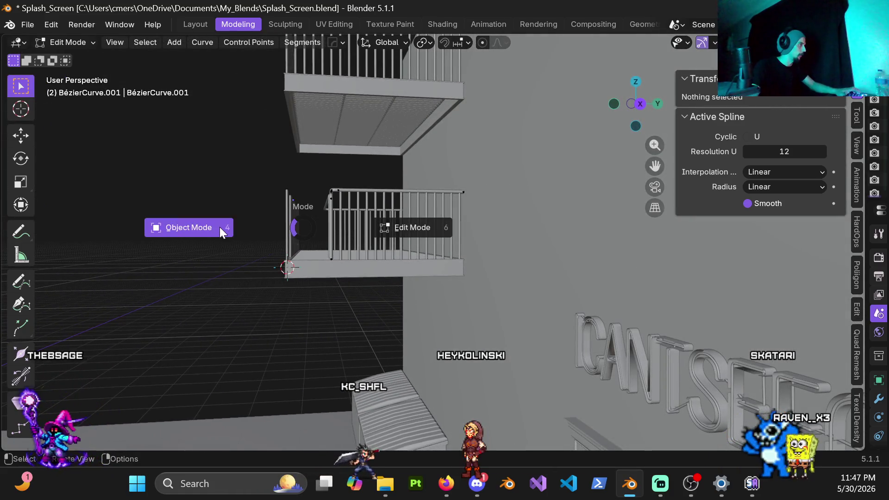
pyautogui.click(220, 227)
pyautogui.moveTo(305, 236); pyautogui.dragTo(299, 238)
pyautogui.scroll(3, 285, 233)
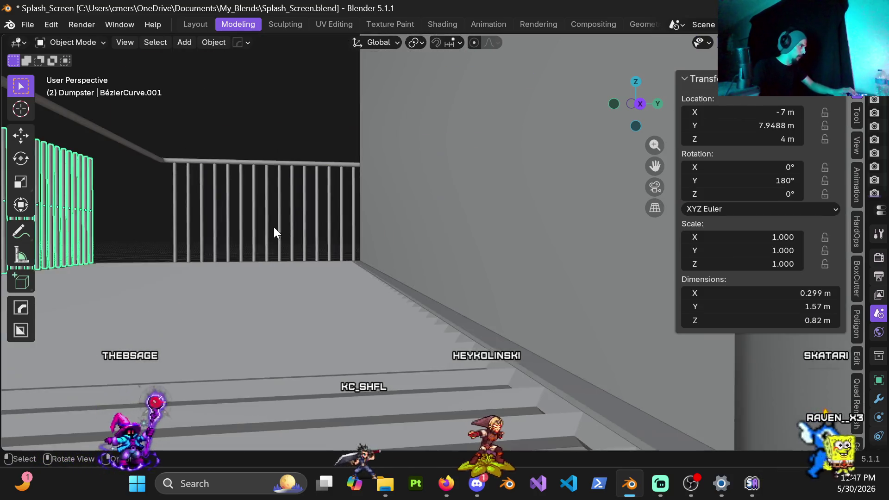
pyautogui.scroll(3, 258, 230)
pyautogui.scroll(2, 244, 229)
pyautogui.press('KP_3')
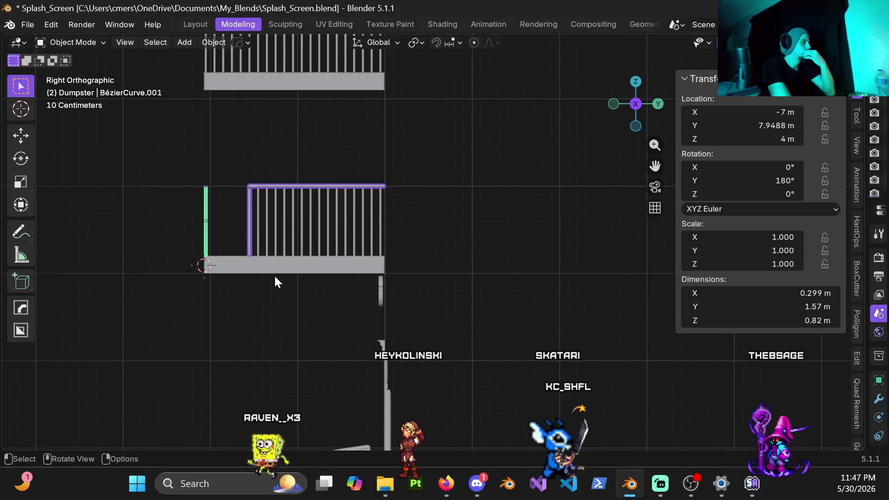
pyautogui.click(169, 160)
pyautogui.moveTo(190, 160); pyautogui.dragTo(219, 241)
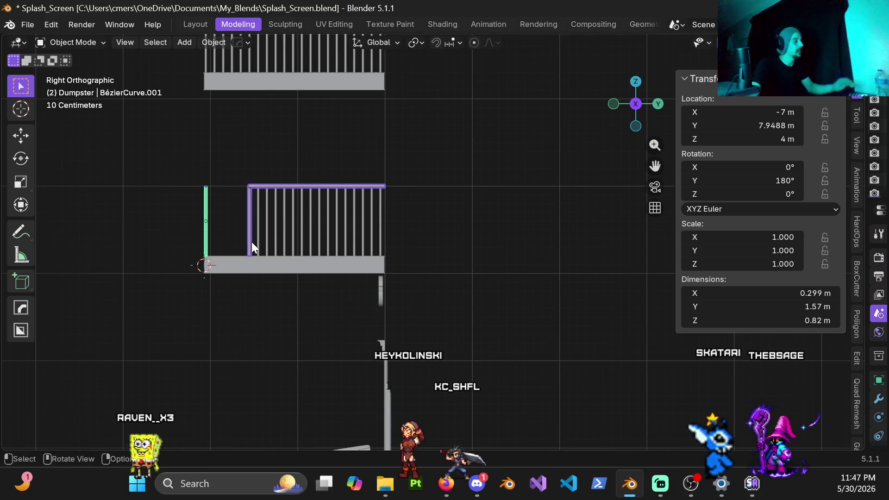
pyautogui.moveTo(238, 220); pyautogui.dragTo(221, 234, button='middle')
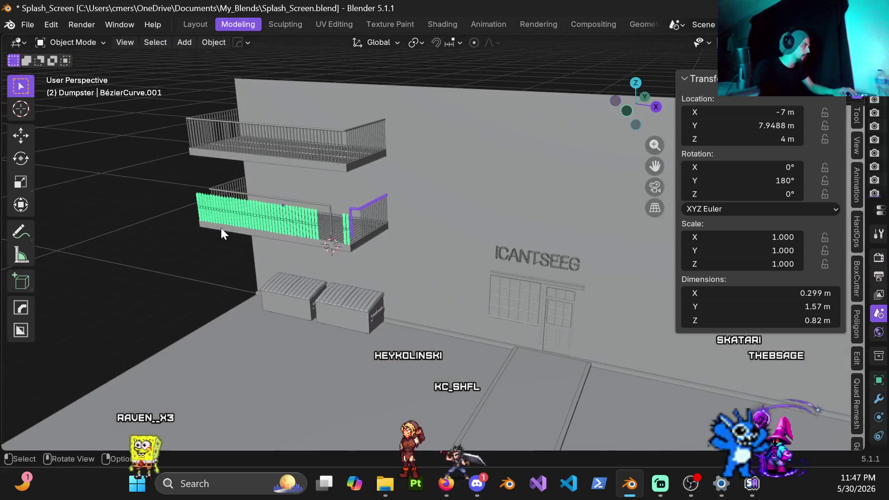
pyautogui.click(112, 222)
pyautogui.moveTo(111, 222)
pyautogui.mouseDown(button='middle')
pyautogui.moveTo(242, 216)
pyautogui.moveTo(167, 200)
pyautogui.moveTo(218, 210)
pyautogui.moveTo(184, 206)
pyautogui.moveTo(258, 202)
pyautogui.mouseUp(button='middle')
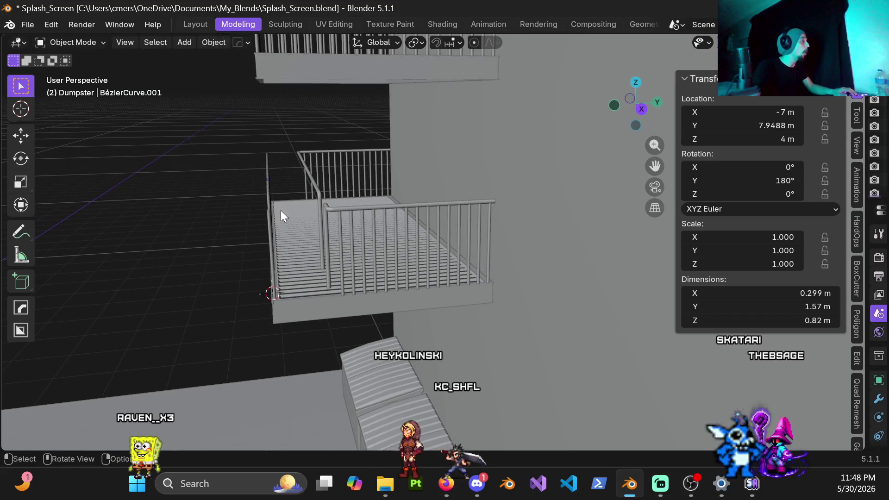
# Set both handrail curves' origins to Origin to Center of Mass (Surface).
pyautogui.click(335, 208)
pyautogui.rightClick(190, 172)
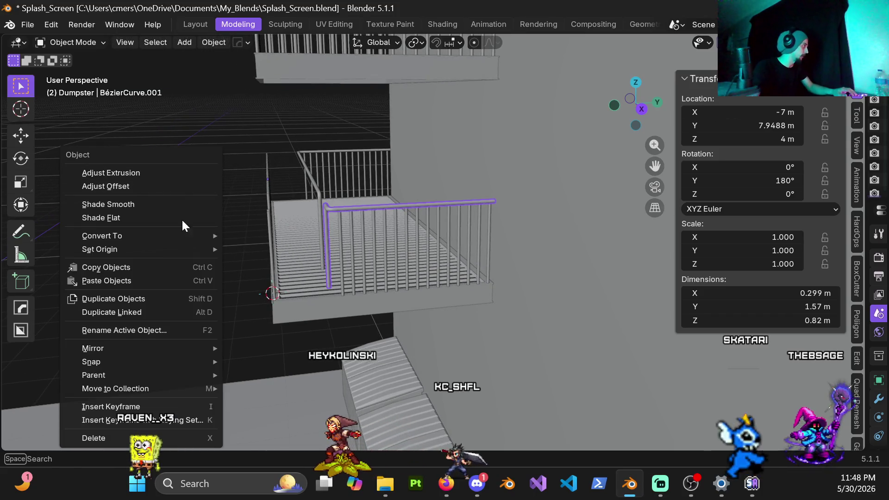
pyautogui.moveTo(100, 248)
pyautogui.click(272, 293)
pyautogui.click(317, 192)
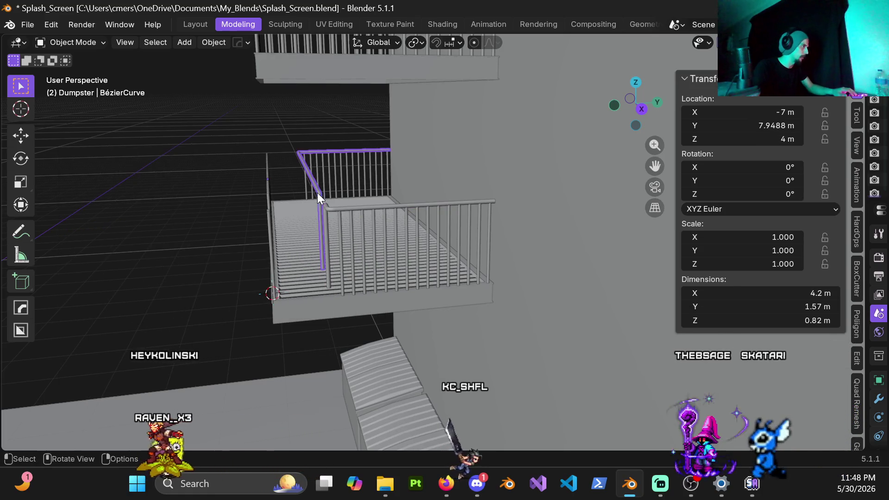
pyautogui.rightClick(212, 179)
pyautogui.moveTo(122, 174)
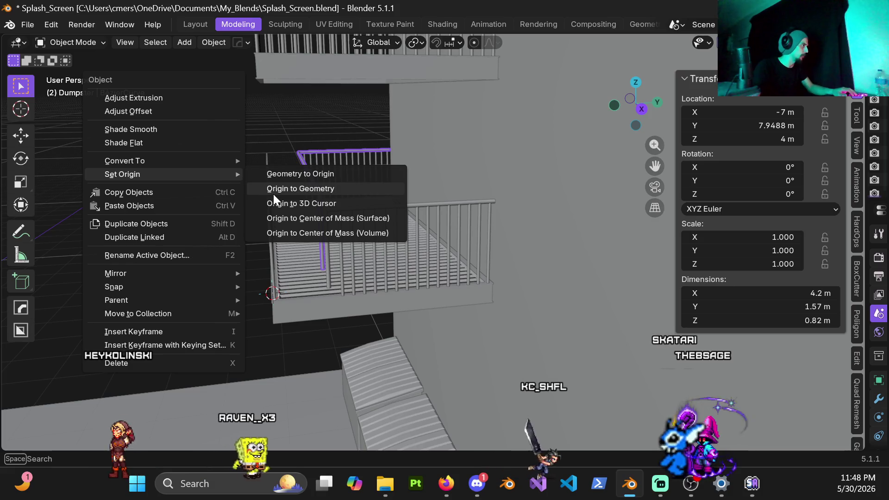
pyautogui.click(279, 219)
# Deselect the handrail and box-select the lone pole by the balcony.
pyautogui.moveTo(240, 189)
pyautogui.keyDown('shift'); pyautogui.mouseDown(button='middle')
pyautogui.moveTo(298, 214)
pyautogui.moveTo(285, 208)
pyautogui.mouseUp(button='middle'); pyautogui.keyUp('shift')
pyautogui.click(298, 214)
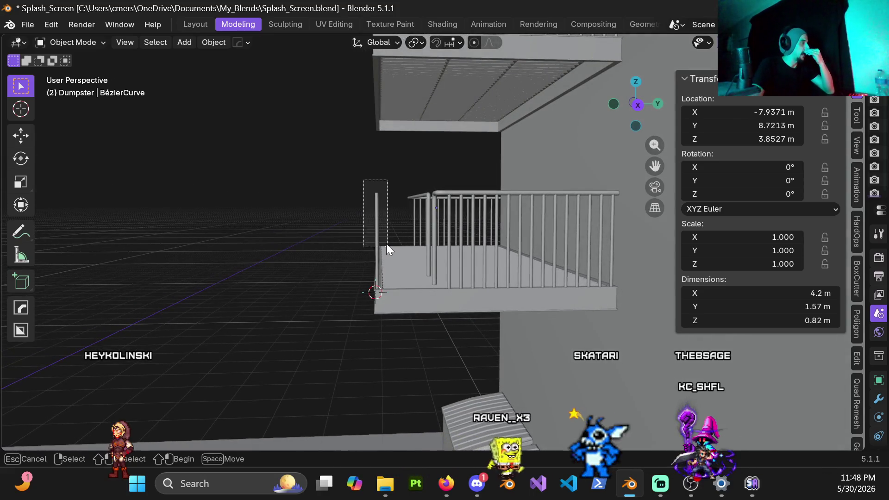
pyautogui.moveTo(394, 240); pyautogui.dragTo(386, 238)
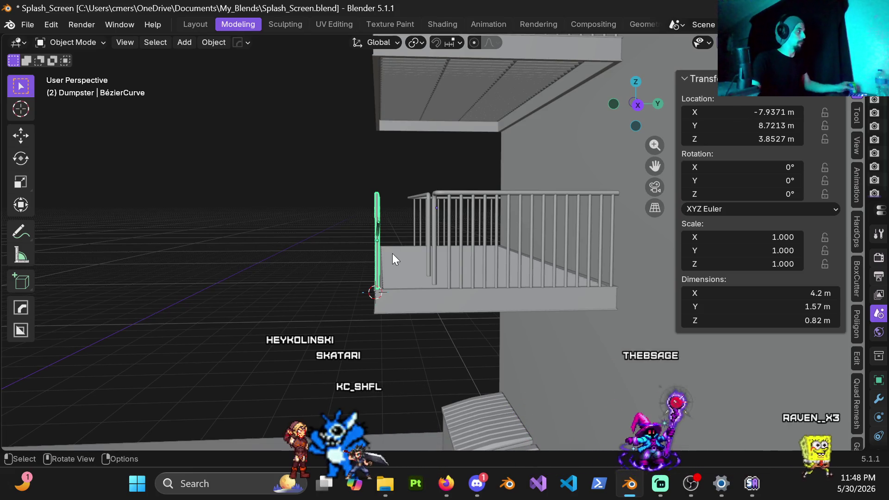
# In Right Orthographic view, move the railing's end bar 0.5 m along Y to the first post.
pyautogui.press('g')
pyautogui.press('x')
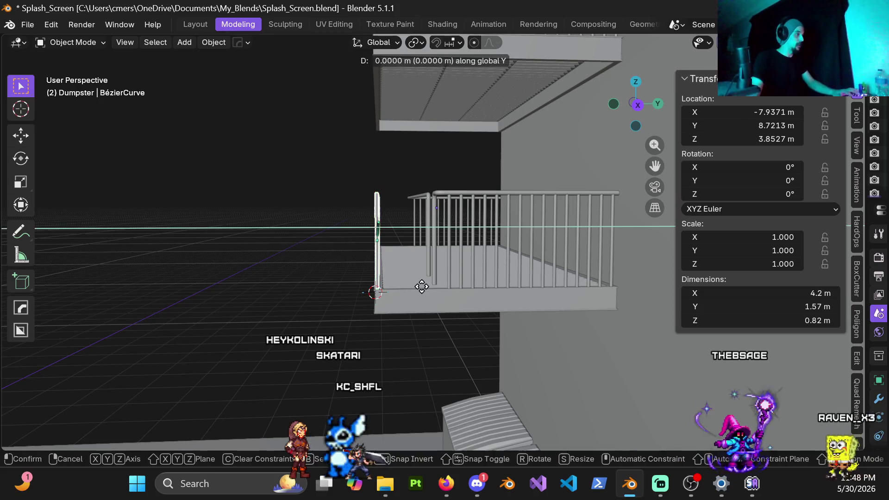
pyautogui.press('Escape')
pyautogui.press('KP_3')
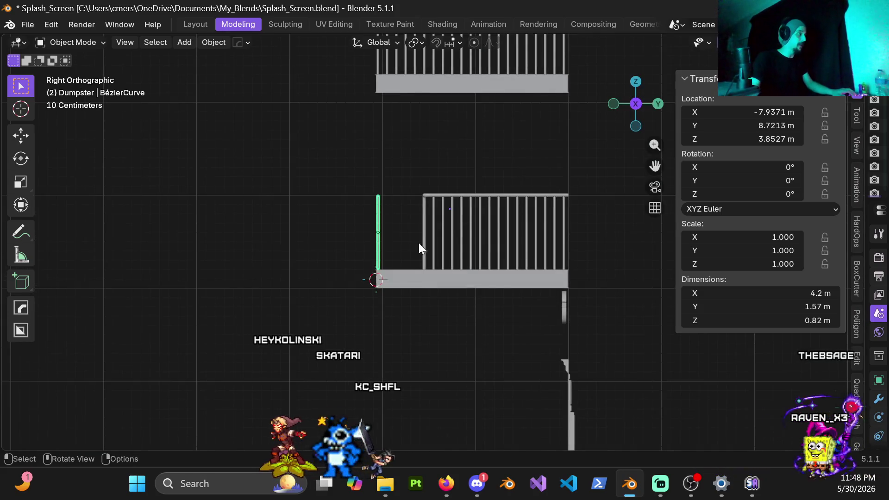
pyautogui.scroll(3, 419, 243)
pyautogui.press('g')
pyautogui.press('y')
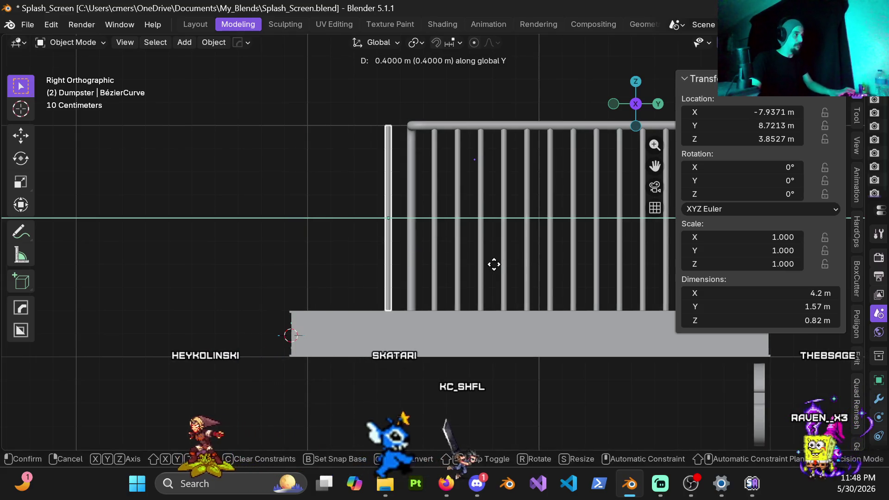
pyautogui.click(520, 260)
pyautogui.scroll(-3, 322, 183)
pyautogui.scroll(-2, 347, 208)
# Orbit around the railing to inspect it and select the balcony base slab.
pyautogui.moveTo(410, 291)
pyautogui.mouseDown(button='middle')
pyautogui.moveTo(499, 312)
pyautogui.moveTo(369, 281)
pyautogui.moveTo(314, 256)
pyautogui.moveTo(383, 279)
pyautogui.moveTo(296, 210)
pyautogui.moveTo(372, 208)
pyautogui.moveTo(360, 215)
pyautogui.moveTo(395, 275)
pyautogui.moveTo(397, 313)
pyautogui.moveTo(396, 281)
pyautogui.mouseUp(button='middle')
pyautogui.scroll(-2, 370, 281)
pyautogui.scroll(-2, 343, 288)
pyautogui.scroll(-2, 352, 272)
pyautogui.scroll(2, 341, 262)
pyautogui.scroll(2, 343, 276)
pyautogui.scroll(2, 393, 299)
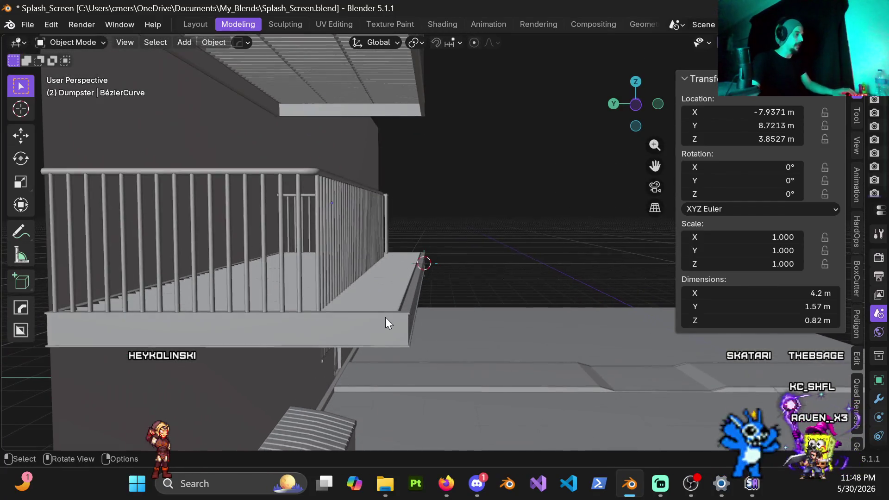
pyautogui.scroll(2, 438, 304)
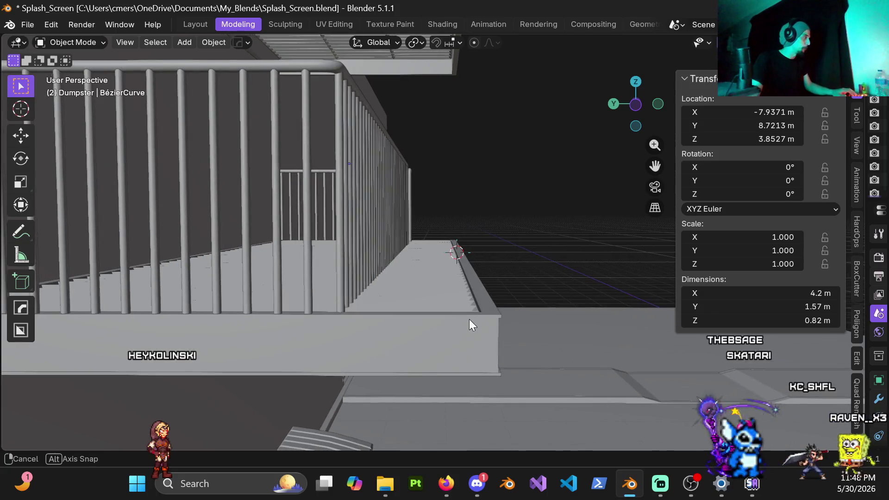
pyautogui.scroll(2, 470, 324)
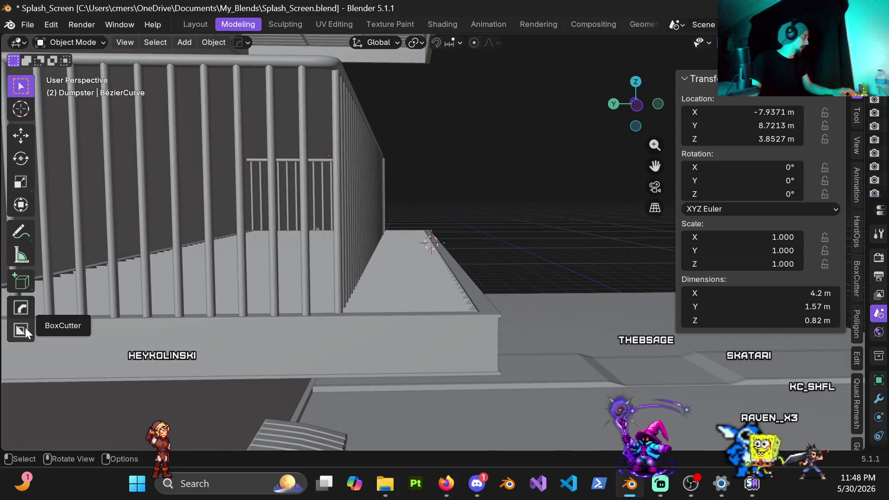
pyautogui.moveTo(316, 327); pyautogui.dragTo(453, 347, button='middle')
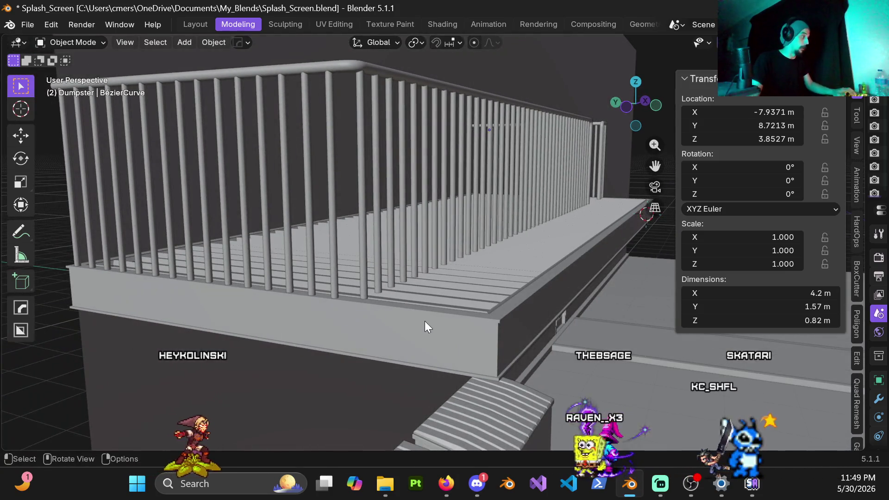
pyautogui.moveTo(447, 313)
pyautogui.mouseDown(button='middle')
pyautogui.moveTo(476, 328)
pyautogui.moveTo(419, 320)
pyautogui.moveTo(460, 306)
pyautogui.mouseUp(button='middle')
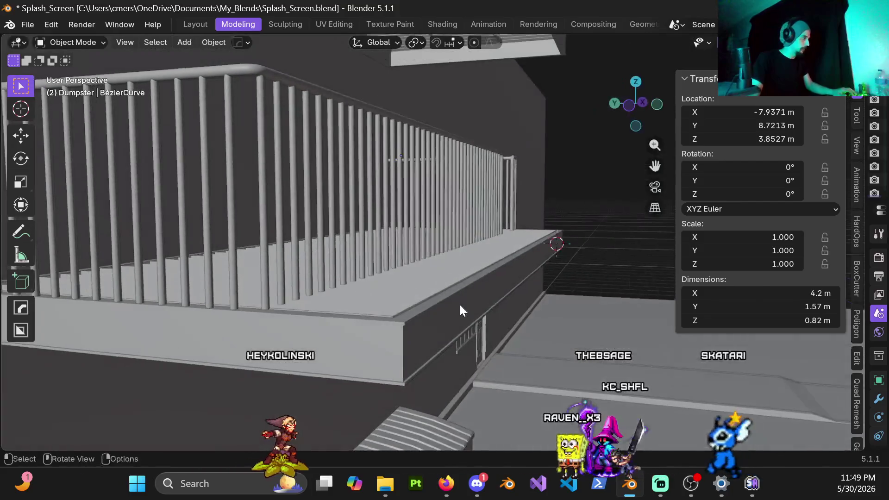
pyautogui.click(410, 324)
pyautogui.moveTo(375, 321)
pyautogui.mouseDown(button='middle')
pyautogui.moveTo(418, 334)
pyautogui.moveTo(379, 292)
pyautogui.mouseUp(button='middle')
# Select the Cube.001 floor grate, enter Edit Mode and box-select its outer edge vertices in wireframe.
pyautogui.click(380, 290)
pyautogui.hotkey('ctrl', 'Tab')
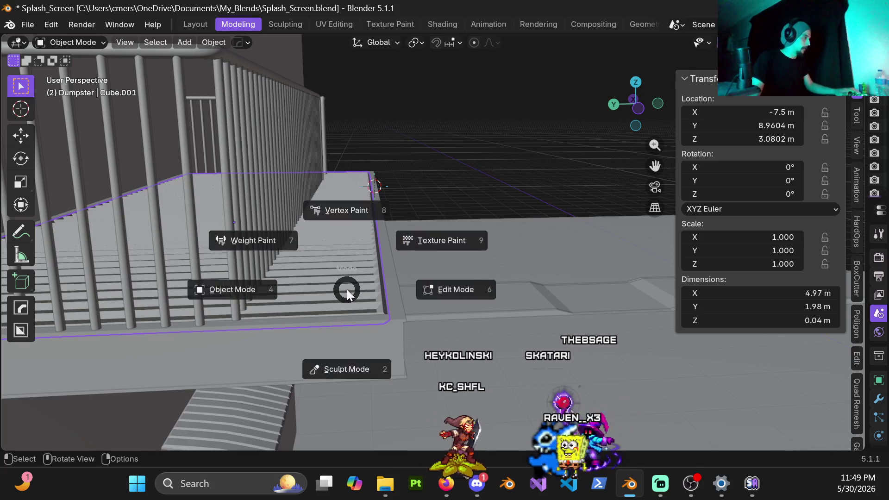
pyautogui.click(392, 305)
pyautogui.scroll(1, 384, 292)
pyautogui.scroll(2, 391, 229)
pyautogui.scroll(2, 417, 264)
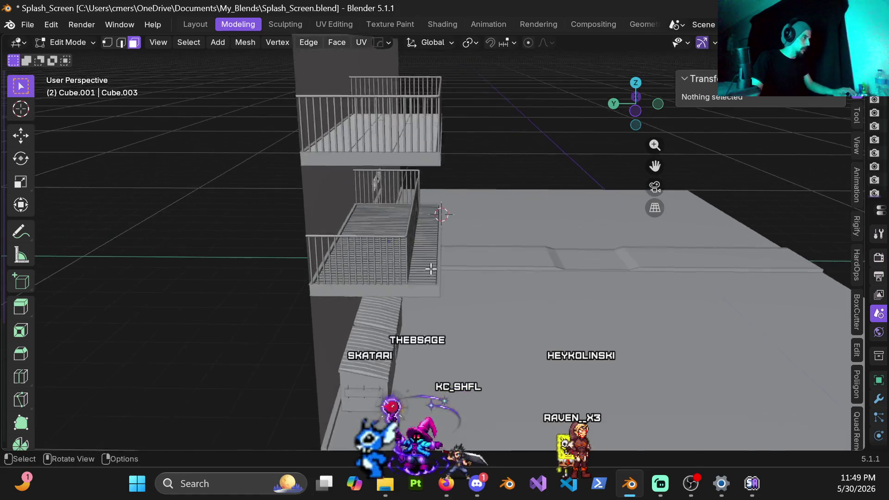
pyautogui.scroll(2, 447, 286)
pyautogui.press('z')
pyautogui.moveTo(421, 174); pyautogui.dragTo(487, 401)
pyautogui.press('z')
pyautogui.moveTo(510, 357)
pyautogui.keyDown('ctrl'); pyautogui.mouseDown(button='middle')
pyautogui.moveTo(453, 295)
pyautogui.moveTo(461, 304)
pyautogui.mouseUp(button='middle'); pyautogui.keyUp('ctrl')
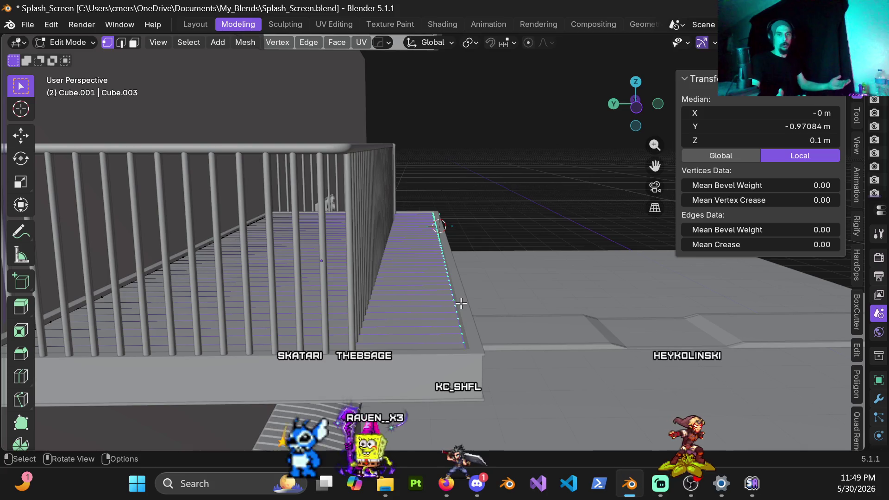
# Cancel a first move attempt and line up a left side view in wireframe on the grate edge.
pyautogui.press('g')
pyautogui.press('y')
pyautogui.press('1')
pyautogui.press('Escape')
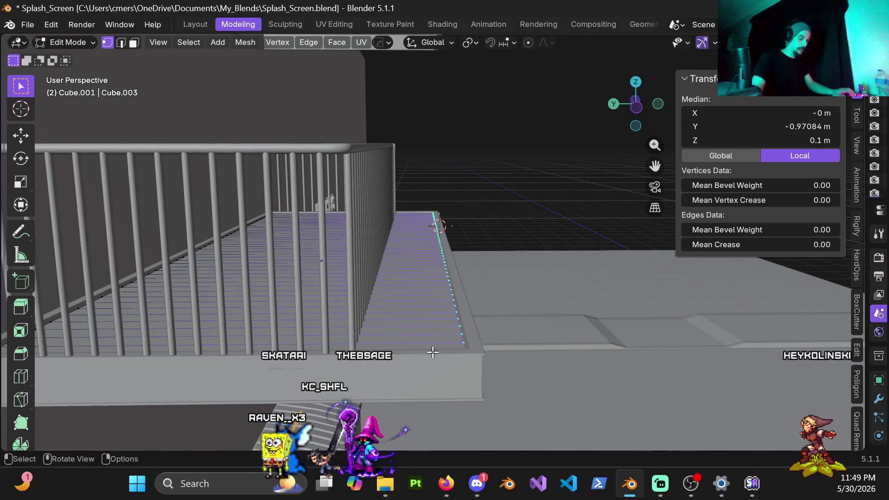
pyautogui.press('KP_3')
pyautogui.moveTo(433, 351); pyautogui.dragTo(441, 343, button='middle')
pyautogui.press('KP_1')
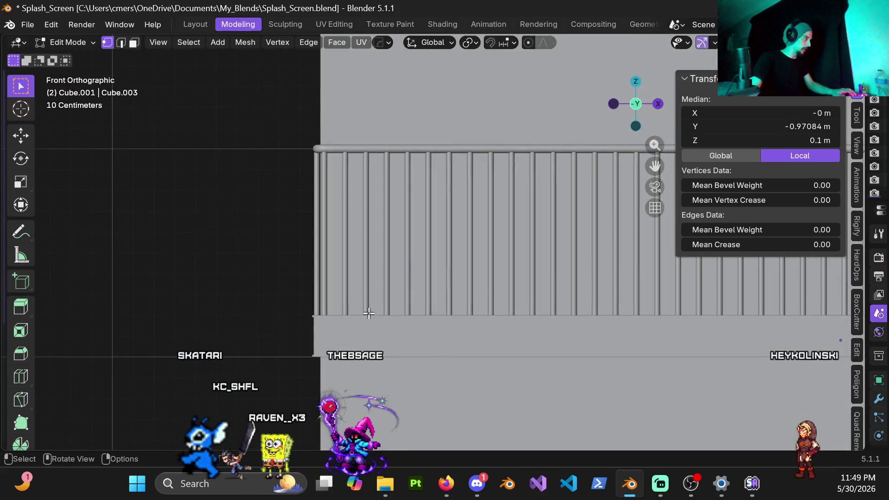
pyautogui.press('ctrl+KP_3')
pyautogui.hotkey('shift', 'z')
pyautogui.keyDown('shift'); pyautogui.moveTo(468, 338); pyautogui.dragTo(461, 290, button='middle'); pyautogui.keyUp('shift')
pyautogui.scroll(1, 436, 302)
pyautogui.scroll(2, 465, 310)
# Move the grate edge 0.5 m along Y to 1.48 m deep, restore Solid shading and return to Object Mode.
pyautogui.press('g')
pyautogui.press('y')
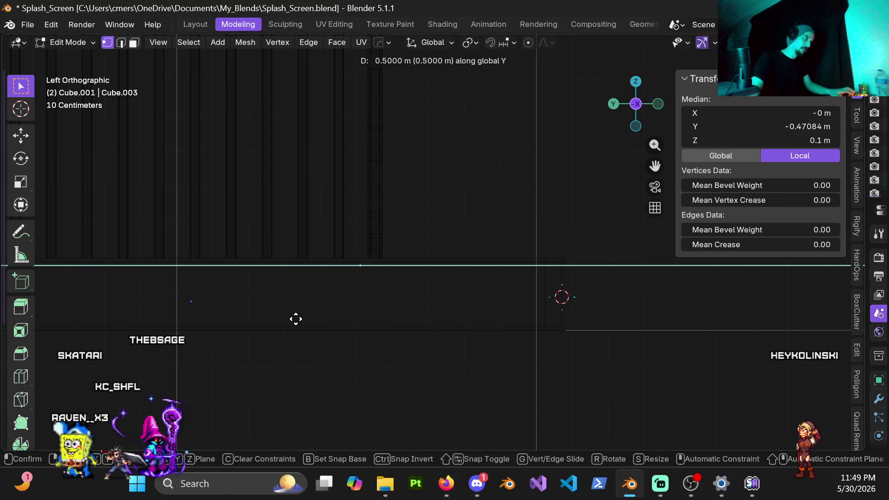
pyautogui.click(296, 319)
pyautogui.hotkey('alt', 'z')
pyautogui.scroll(-3, 301, 312)
pyautogui.moveTo(301, 312)
pyautogui.mouseDown(button='middle')
pyautogui.moveTo(395, 289)
pyautogui.moveTo(404, 331)
pyautogui.moveTo(396, 284)
pyautogui.mouseUp(button='middle')
pyautogui.hotkey('ctrl', 'Tab')
pyautogui.click(265, 284)
pyautogui.moveTo(264, 284); pyautogui.dragTo(446, 269, button='middle')
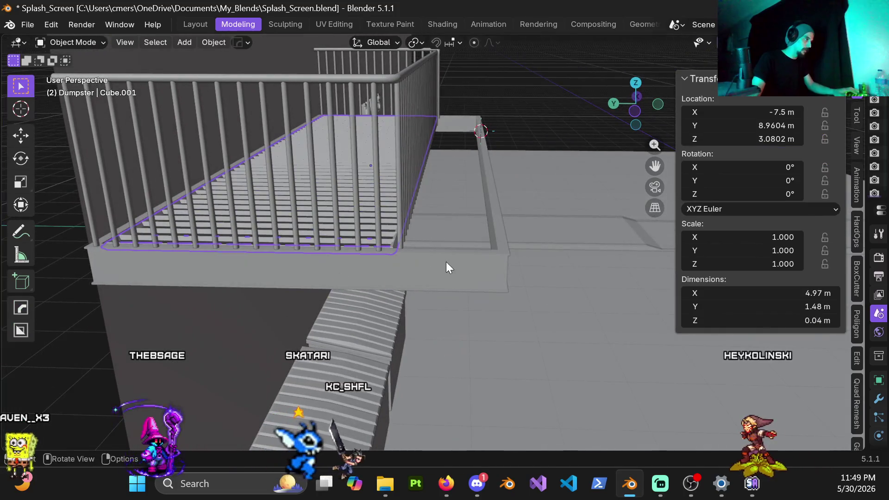
# Select the base slab, enter Edit Mode and box-select its end vertices in wireframe, then Right Ortho.
pyautogui.click(491, 257)
pyautogui.press('Tab')
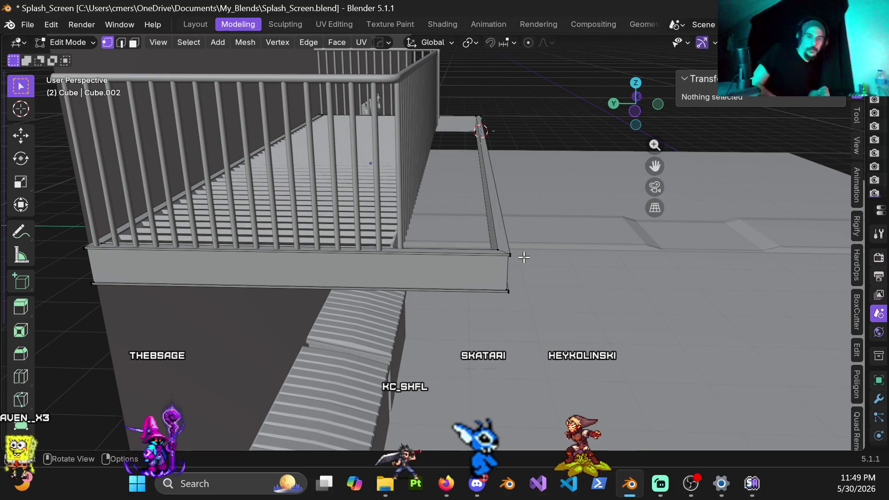
pyautogui.press('z')
pyautogui.click(452, 231)
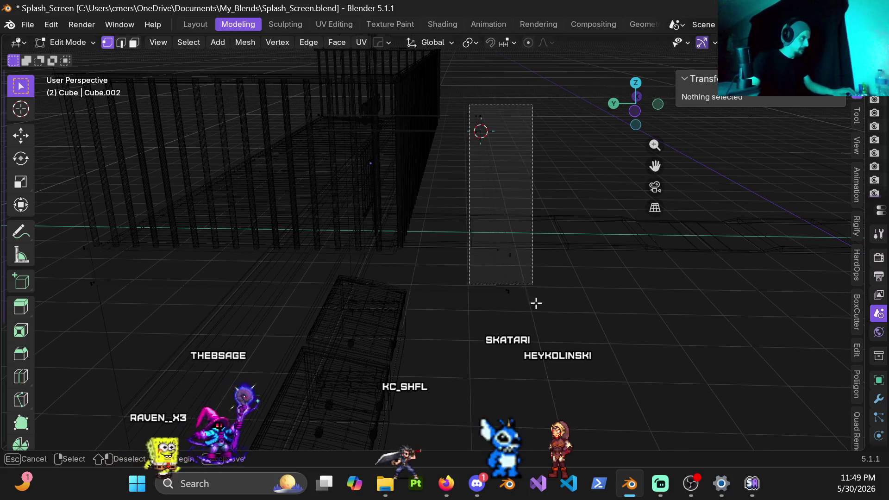
pyautogui.moveTo(472, 106); pyautogui.dragTo(537, 319)
pyautogui.press('z')
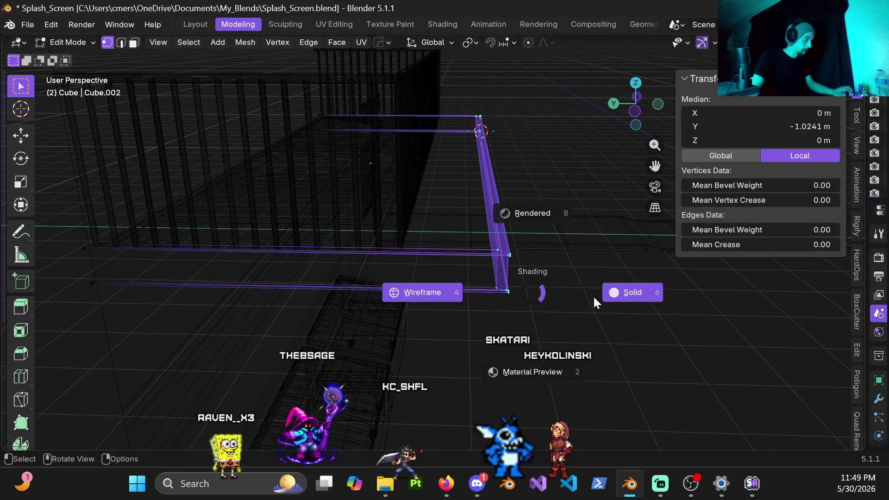
pyautogui.click(598, 286)
pyautogui.press('KP_3')
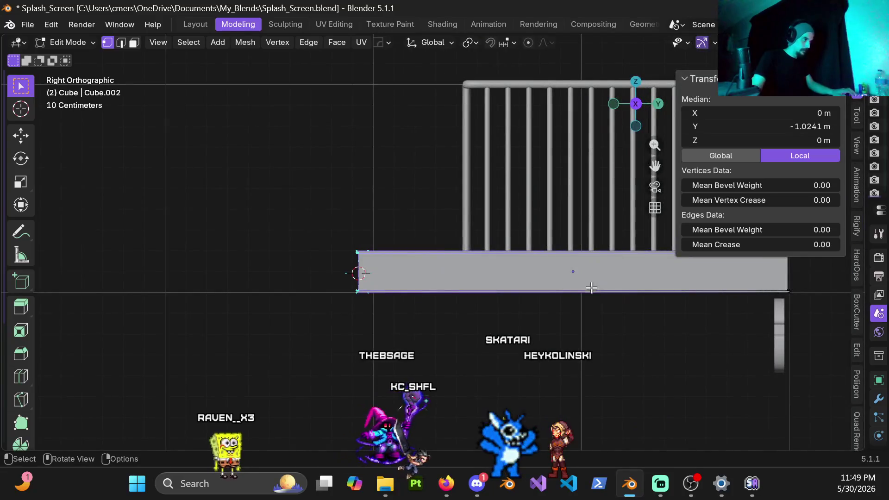
pyautogui.scroll(2, 591, 287)
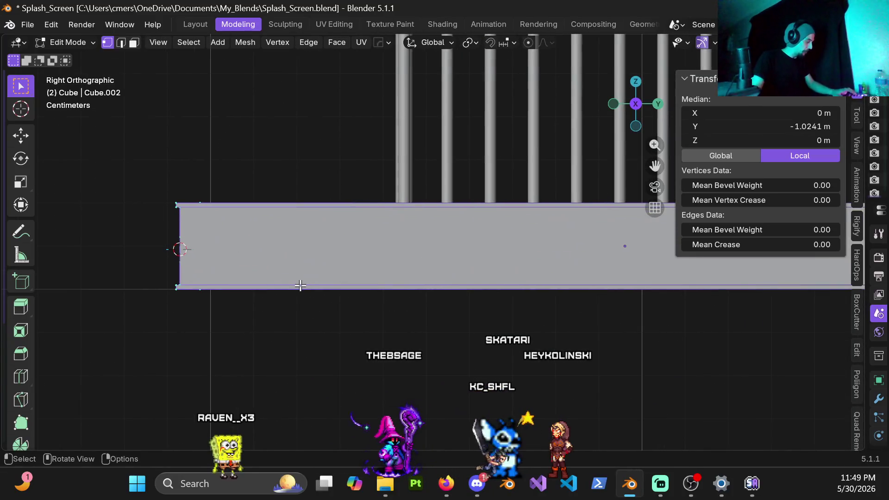
# Move the slab end 0.5 m along Y to 1.58 m deep and return to Object Mode.
pyautogui.press('g')
pyautogui.press('y')
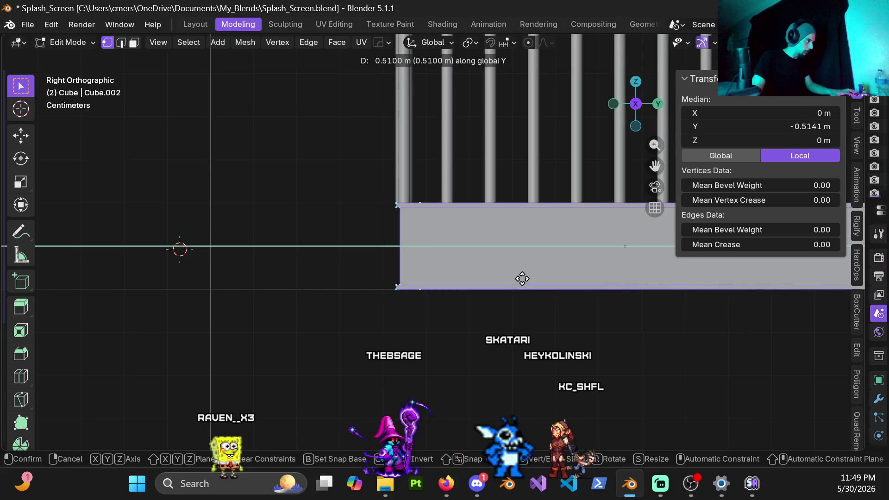
pyautogui.click(515, 279)
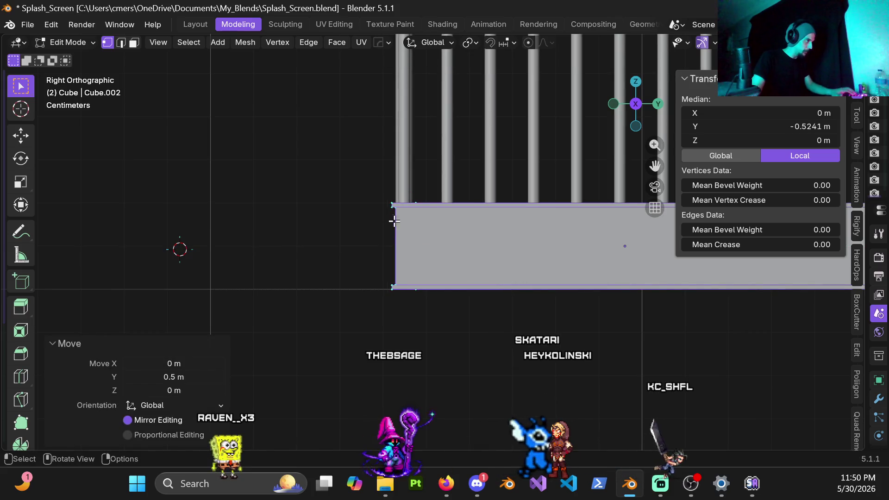
pyautogui.moveTo(515, 278); pyautogui.dragTo(414, 274, button='middle')
pyautogui.scroll(-3, 412, 223)
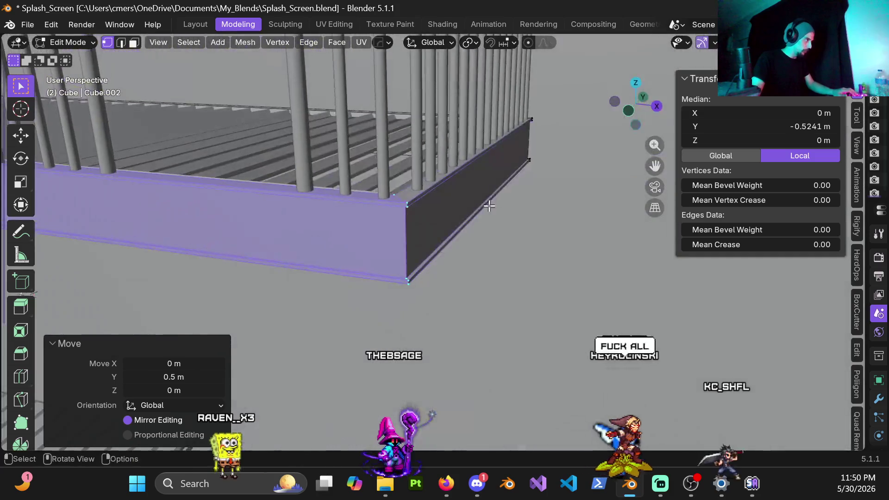
pyautogui.press('Tab')
pyautogui.scroll(-3, 364, 210)
pyautogui.moveTo(352, 217)
pyautogui.mouseDown(button='middle')
pyautogui.moveTo(438, 234)
pyautogui.moveTo(285, 271)
pyautogui.moveTo(522, 251)
pyautogui.mouseUp(button='middle')
pyautogui.scroll(-3, 438, 234)
pyautogui.scroll(5, 285, 271)
pyautogui.scroll(3, 433, 290)
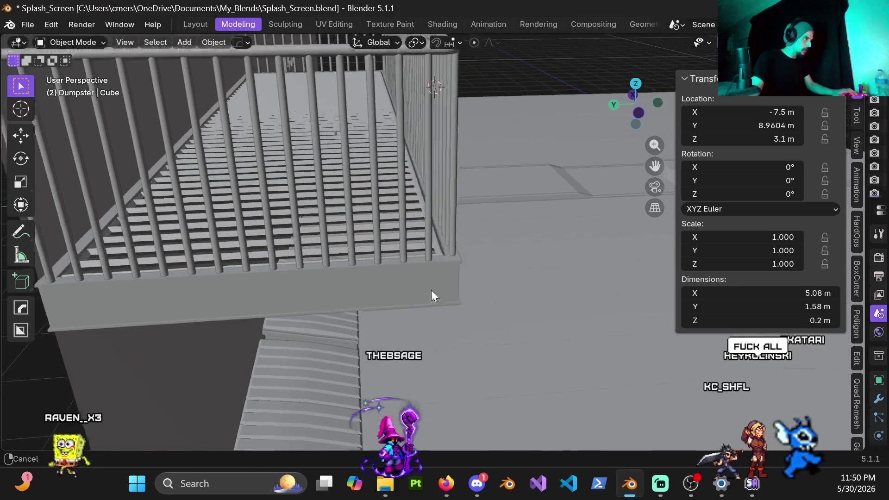
pyautogui.moveTo(424, 289)
pyautogui.mouseDown(button='middle')
pyautogui.moveTo(380, 263)
pyautogui.moveTo(443, 277)
pyautogui.moveTo(403, 283)
pyautogui.moveTo(418, 252)
pyautogui.mouseUp(button='middle')
pyautogui.click(404, 267)
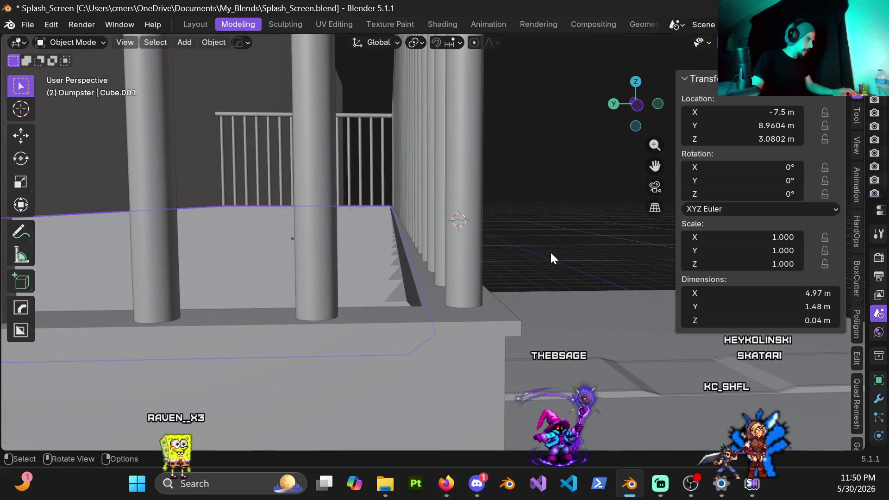
pyautogui.scroll(2, 549, 259)
pyautogui.scroll(2, 580, 280)
pyautogui.moveTo(547, 242)
pyautogui.mouseDown(button='middle')
pyautogui.moveTo(398, 292)
pyautogui.moveTo(393, 254)
pyautogui.mouseUp(button='middle')
pyautogui.scroll(-3, 425, 215)
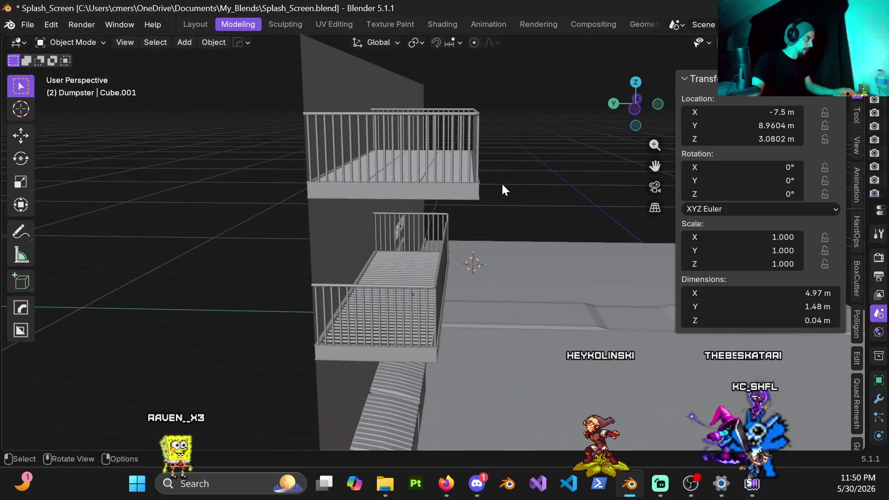
pyautogui.moveTo(470, 198); pyautogui.dragTo(262, 167, button='middle')
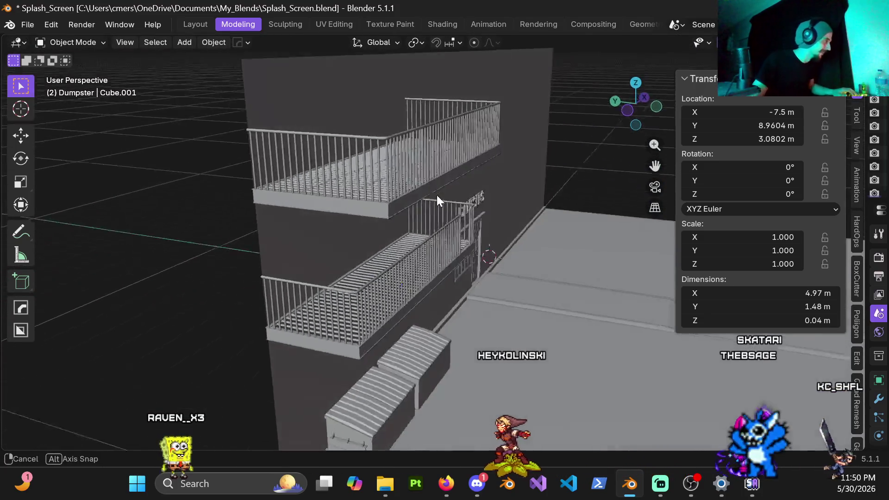
pyautogui.keyDown('shift'); pyautogui.moveTo(350, 166); pyautogui.dragTo(292, 178, button='middle'); pyautogui.keyUp('shift')
pyautogui.scroll(3, 564, 190)
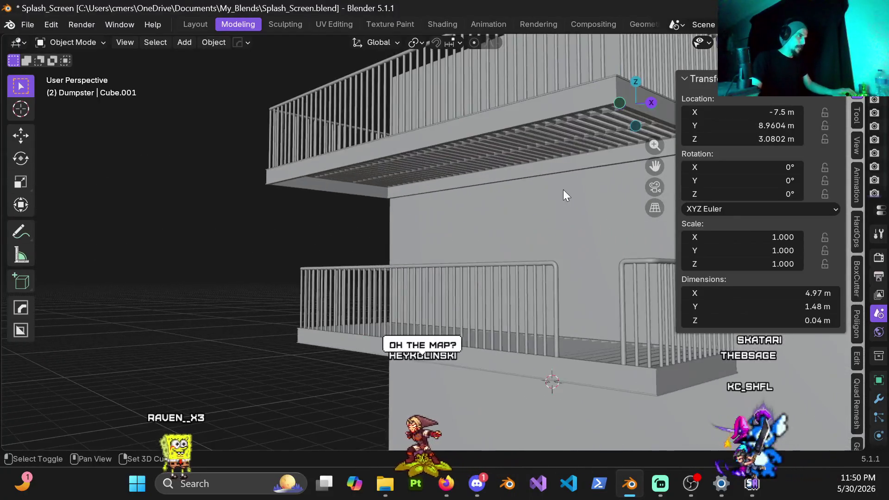
pyautogui.scroll(2, 456, 221)
pyautogui.moveTo(431, 136)
pyautogui.mouseDown(button='middle')
pyautogui.moveTo(425, 123)
pyautogui.moveTo(439, 149)
pyautogui.moveTo(257, 255)
pyautogui.mouseUp(button='middle')
pyautogui.click(433, 176)
pyautogui.press('x')
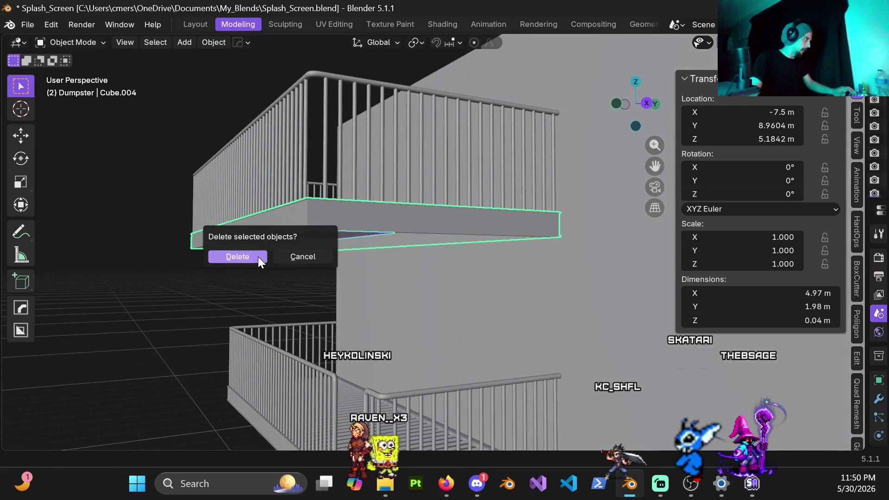
pyautogui.click(257, 256)
pyautogui.moveTo(281, 292)
pyautogui.mouseDown(button='middle')
pyautogui.moveTo(352, 209)
pyautogui.moveTo(343, 303)
pyautogui.mouseUp(button='middle')
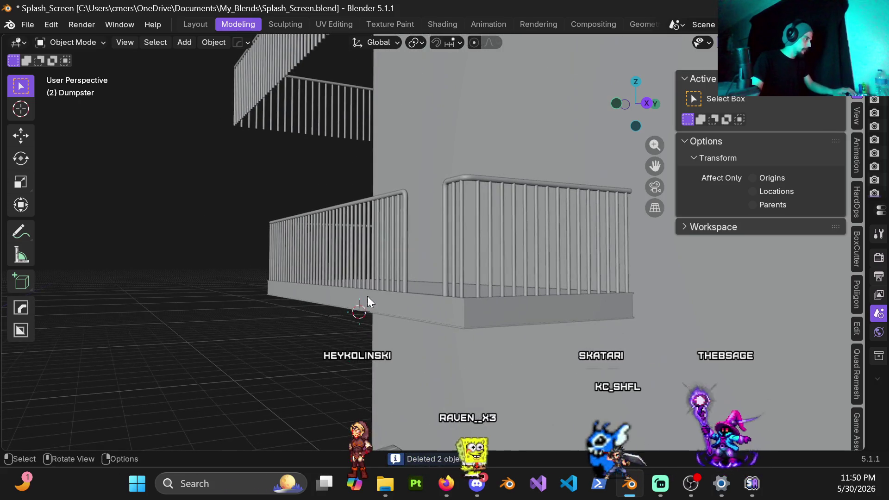
pyautogui.click(399, 303)
pyautogui.moveTo(398, 303); pyautogui.dragTo(454, 292, button='middle')
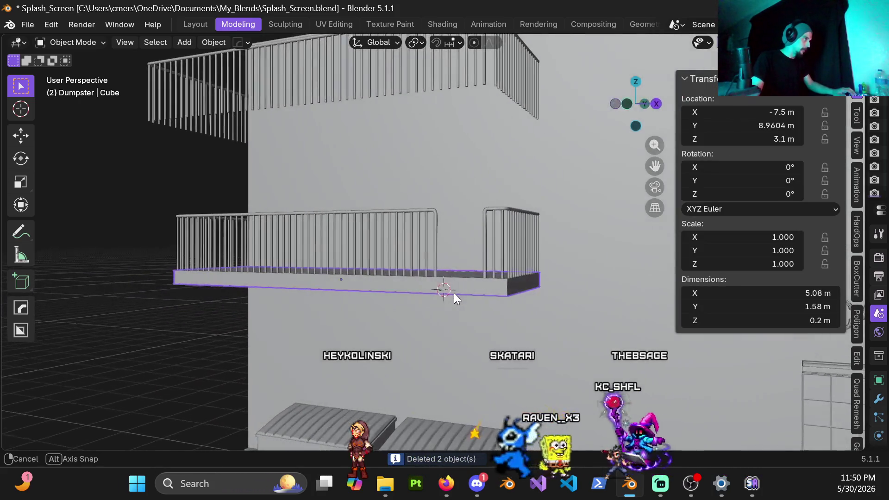
pyautogui.hotkey('ctrl', 'z')
pyautogui.hotkey('ctrl', 'z')
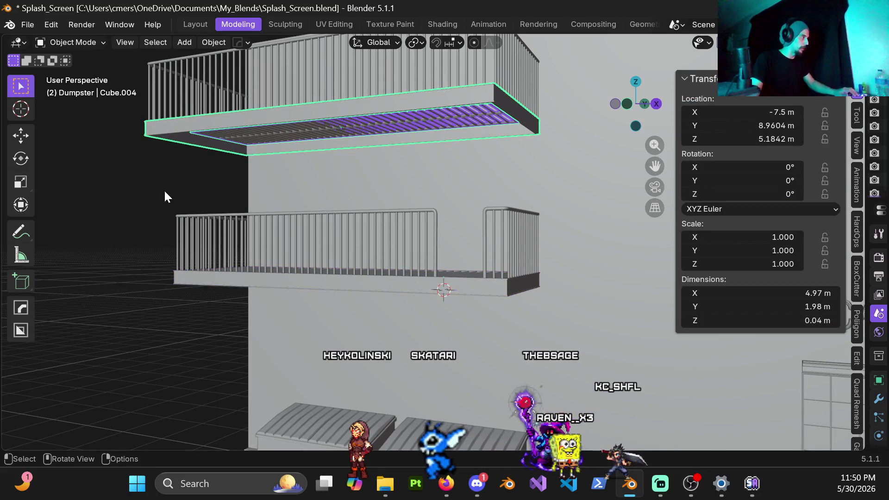
pyautogui.click(153, 187)
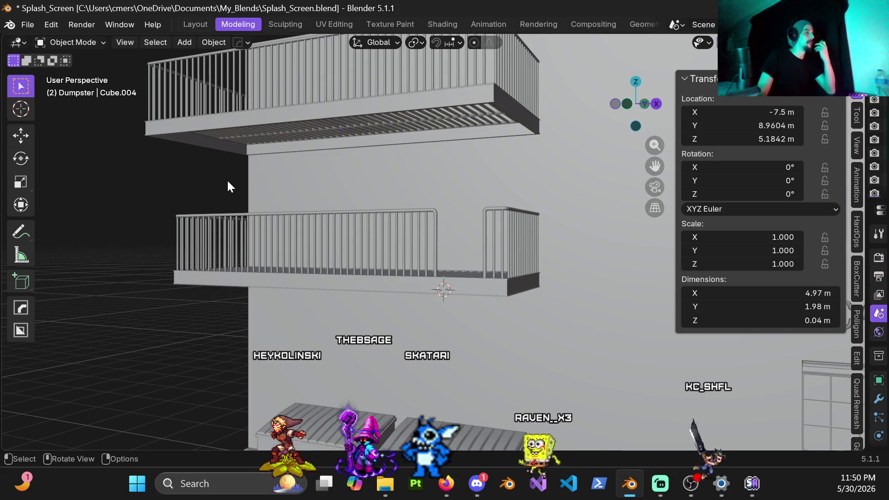
pyautogui.moveTo(282, 147); pyautogui.dragTo(433, 125, button='middle')
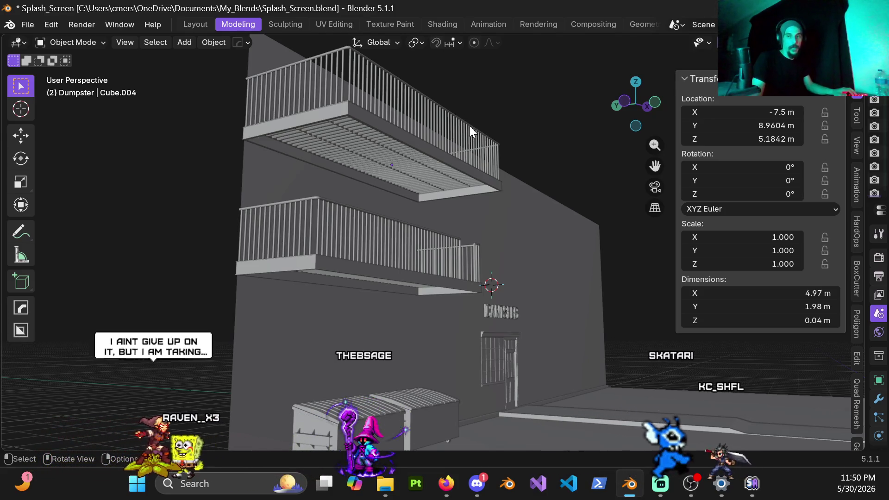
# Orbit around the upper balcony's underside and select its slatted floor.
pyautogui.moveTo(398, 151)
pyautogui.keyDown('ctrl'); pyautogui.mouseDown(button='middle')
pyautogui.moveTo(440, 204)
pyautogui.moveTo(424, 176)
pyautogui.mouseUp(button='middle'); pyautogui.keyUp('ctrl')
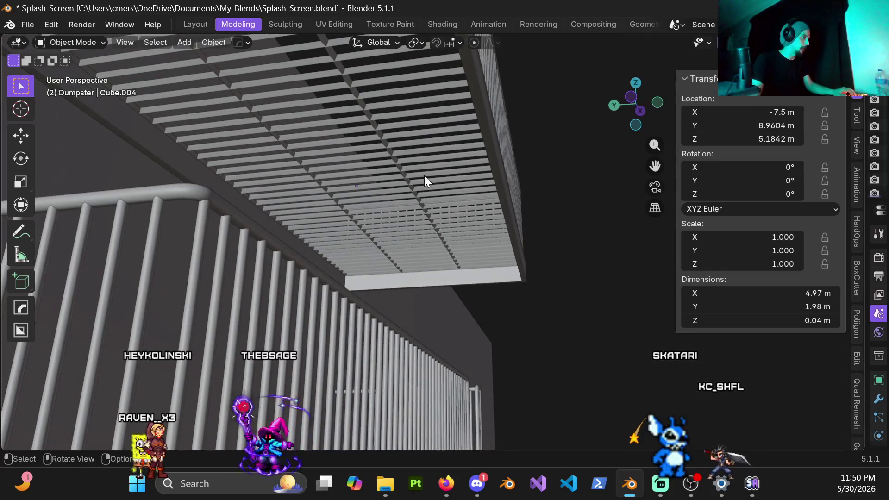
pyautogui.click(429, 167)
pyautogui.scroll(-5, 437, 143)
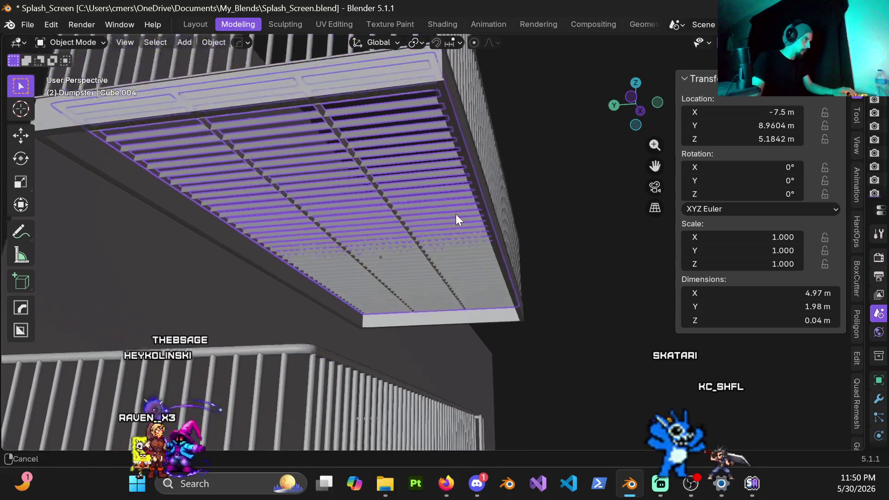
pyautogui.moveTo(433, 164)
pyautogui.mouseDown(button='middle')
pyautogui.moveTo(448, 191)
pyautogui.moveTo(453, 161)
pyautogui.moveTo(456, 224)
pyautogui.mouseUp(button='middle')
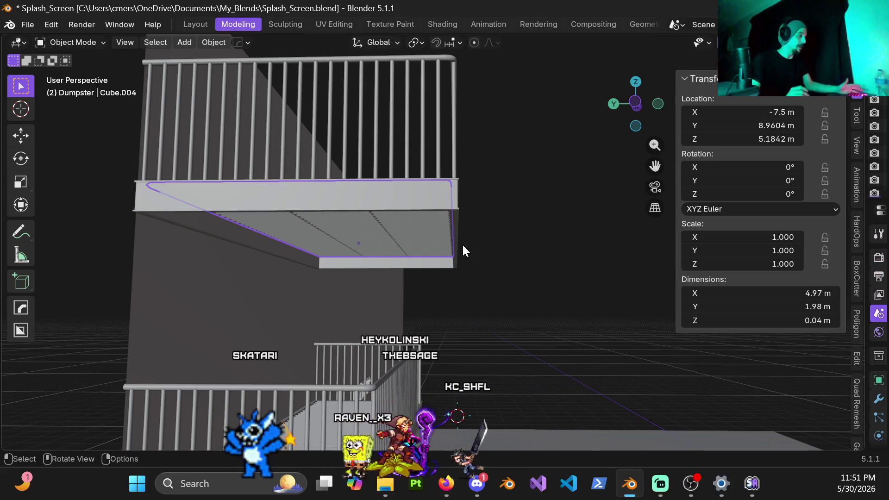
pyautogui.moveTo(458, 221)
pyautogui.mouseDown(button='middle')
pyautogui.moveTo(465, 253)
pyautogui.moveTo(466, 183)
pyautogui.moveTo(454, 230)
pyautogui.mouseUp(button='middle')
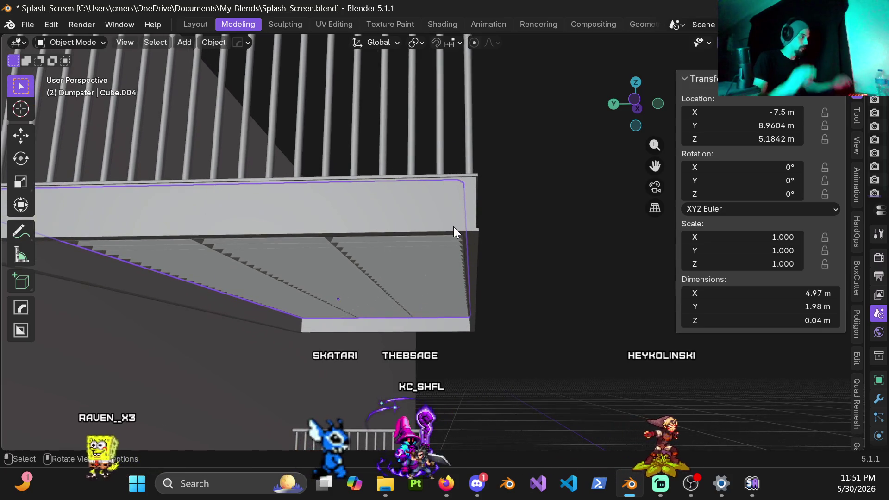
pyautogui.moveTo(421, 270)
pyautogui.mouseDown(button='middle')
pyautogui.moveTo(382, 256)
pyautogui.moveTo(319, 256)
pyautogui.mouseUp(button='middle')
pyautogui.hotkey('ctrl', 'Tab')
pyautogui.moveTo(468, 232)
pyautogui.mouseDown(button='middle')
pyautogui.moveTo(470, 244)
pyautogui.moveTo(458, 207)
pyautogui.mouseUp(button='middle')
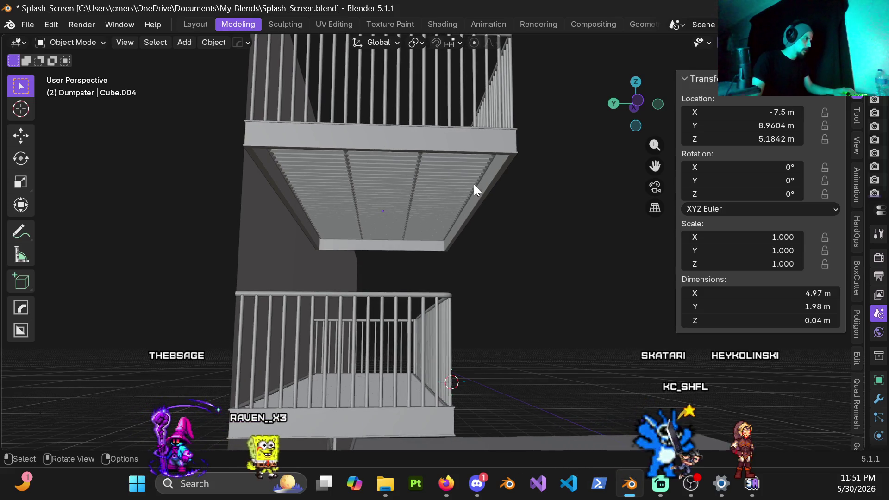
# Delete the upper balcony's floor grate and base slab, then select the lower balcony grate.
pyautogui.click(473, 187)
pyautogui.press('x')
pyautogui.click(459, 191)
pyautogui.moveTo(484, 194); pyautogui.dragTo(410, 269, button='middle')
pyautogui.click(421, 282)
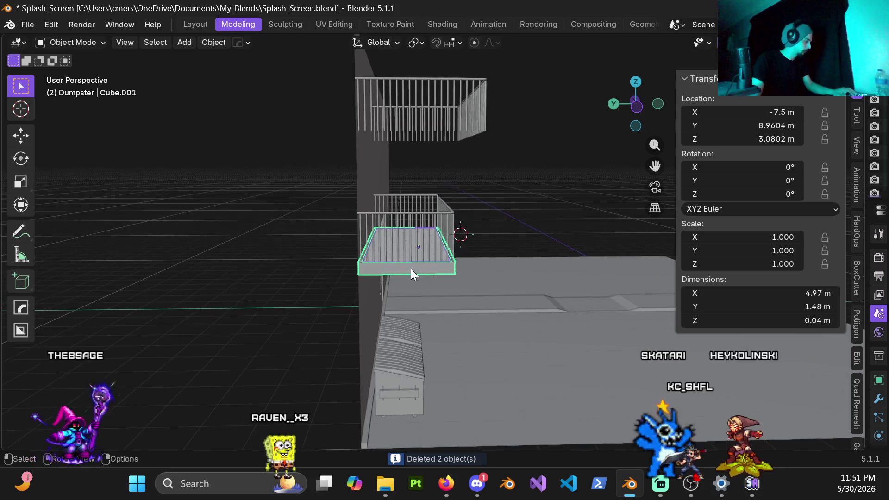
# Duplicate the lower grate 2 m up under the upper balcony, then raise it a further 0.1 m.
pyautogui.hotkey('shift', 'd')
pyautogui.press('z')
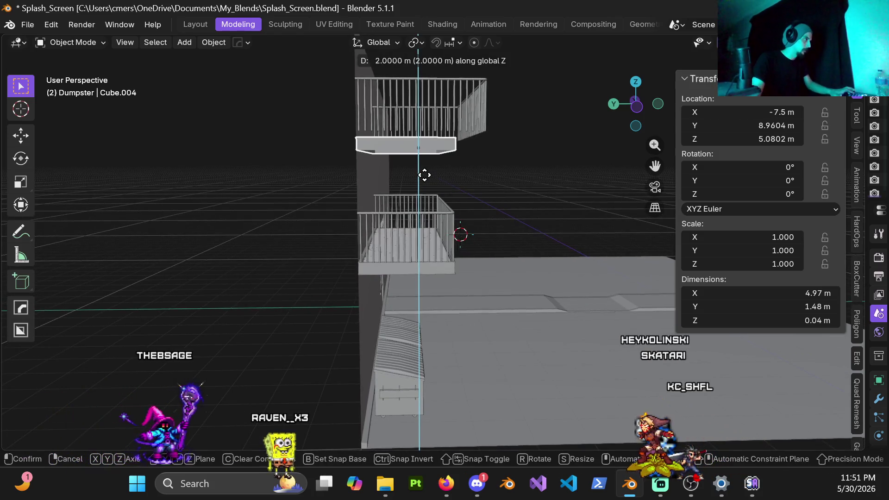
pyautogui.click(410, 170)
pyautogui.press('ctrl+KP_3')
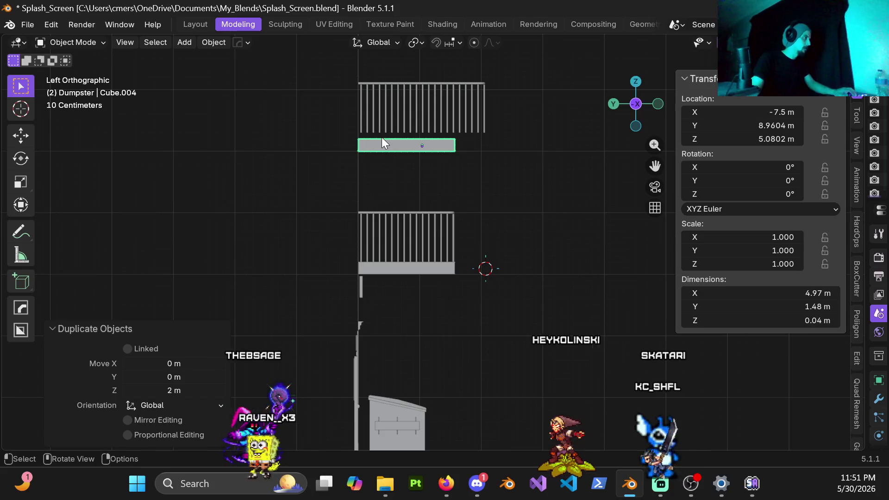
pyautogui.scroll(3, 381, 137)
pyautogui.keyDown('shift'); pyautogui.moveTo(381, 107); pyautogui.dragTo(492, 326, button='middle'); pyautogui.keyUp('shift')
pyautogui.scroll(2, 387, 198)
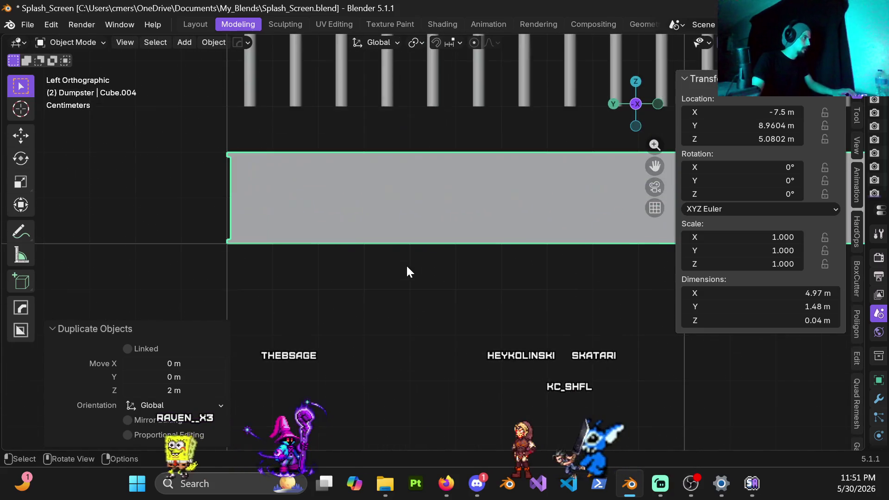
pyautogui.keyDown('shift'); pyautogui.moveTo(383, 277); pyautogui.dragTo(364, 380, button='middle'); pyautogui.keyUp('shift')
pyautogui.press('g')
pyautogui.press('z')
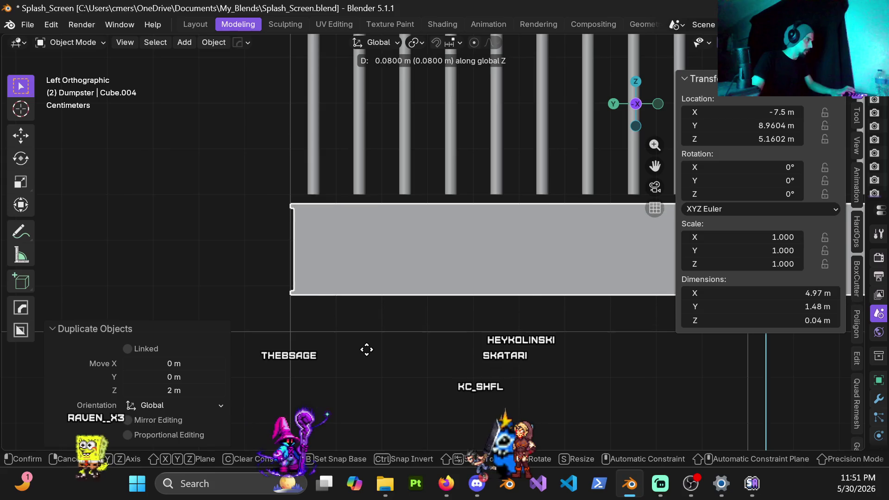
pyautogui.click(368, 343)
pyautogui.scroll(-2, 361, 270)
# Delete two railing bars, then four more at the upper balcony's end.
pyautogui.moveTo(453, 252)
pyautogui.mouseDown(button='middle')
pyautogui.moveTo(447, 234)
pyautogui.moveTo(311, 263)
pyautogui.moveTo(318, 232)
pyautogui.moveTo(463, 269)
pyautogui.mouseUp(button='middle')
pyautogui.scroll(-3, 466, 271)
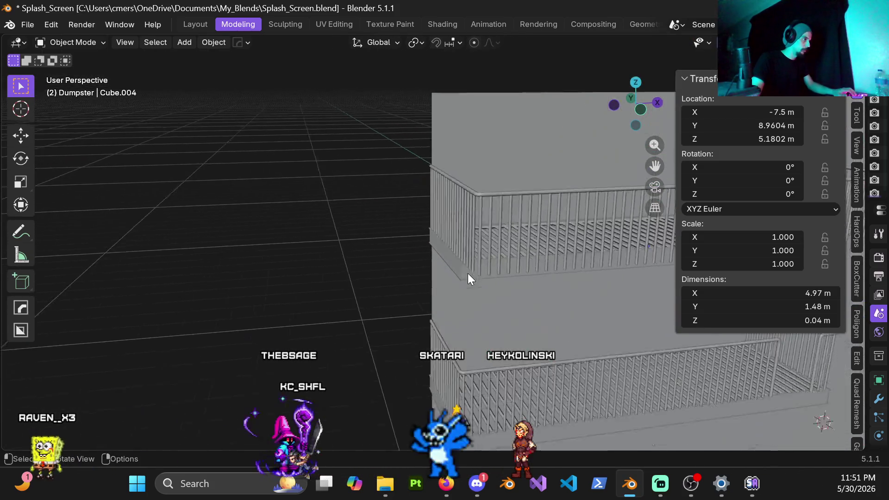
pyautogui.scroll(2, 411, 238)
pyautogui.scroll(2, 402, 188)
pyautogui.scroll(-3, 401, 188)
pyautogui.moveTo(521, 181)
pyautogui.mouseDown(button='middle')
pyautogui.moveTo(382, 215)
pyautogui.moveTo(456, 227)
pyautogui.moveTo(438, 254)
pyautogui.moveTo(432, 193)
pyautogui.mouseUp(button='middle')
pyautogui.click(428, 224)
pyautogui.press('x')
pyautogui.click(451, 234)
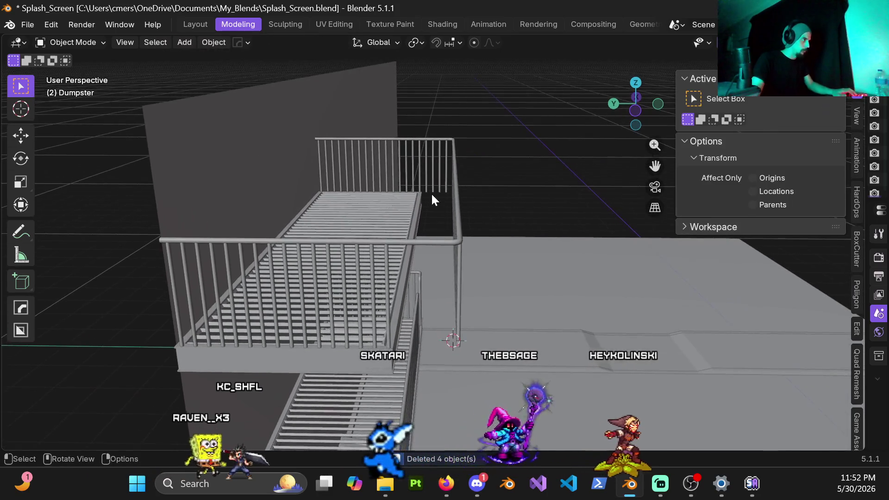
pyautogui.moveTo(426, 186); pyautogui.dragTo(446, 195)
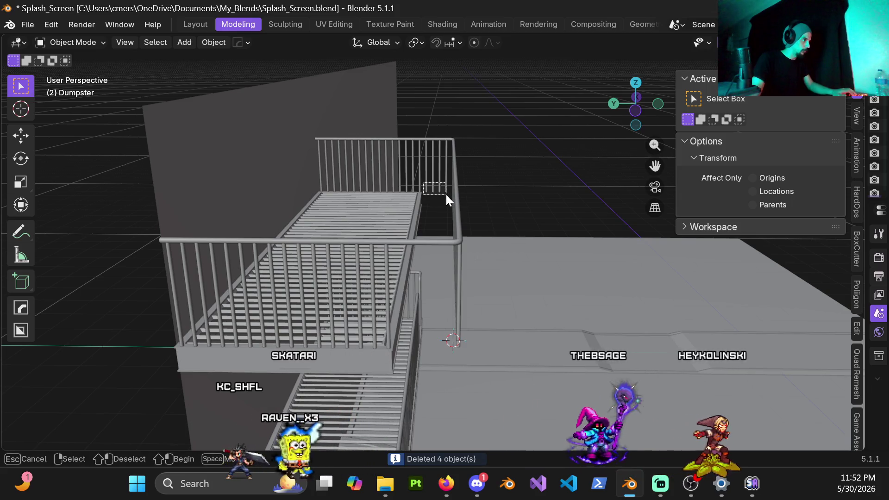
pyautogui.press('x')
pyautogui.click(446, 195)
pyautogui.moveTo(455, 240)
pyautogui.mouseDown(button='middle')
pyautogui.moveTo(452, 196)
pyautogui.moveTo(448, 224)
pyautogui.mouseUp(button='middle')
# Inspect the railing curve's end points in Edit Mode from front and left views.
pyautogui.click(451, 194)
pyautogui.hotkey('ctrl', 'Tab')
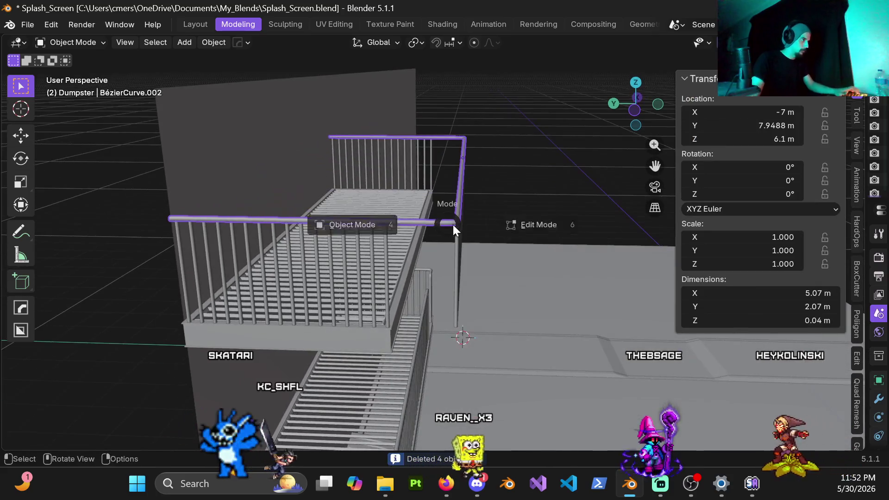
pyautogui.click(566, 234)
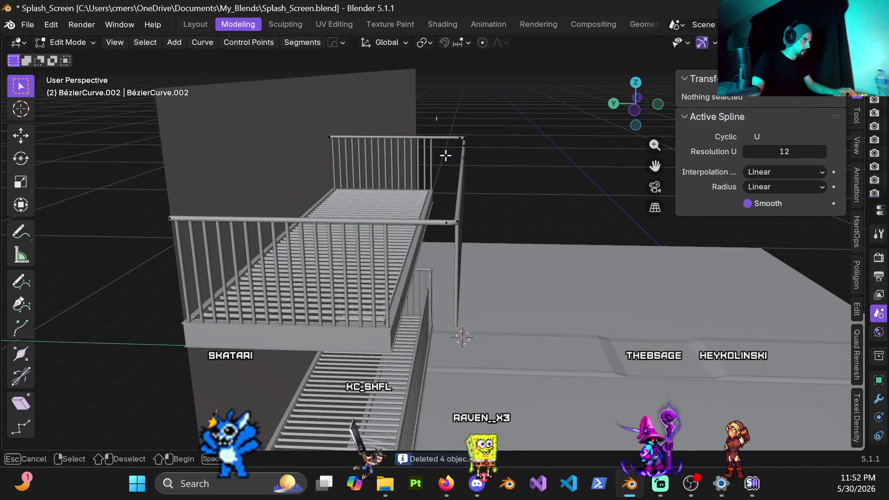
pyautogui.moveTo(441, 138); pyautogui.dragTo(492, 278)
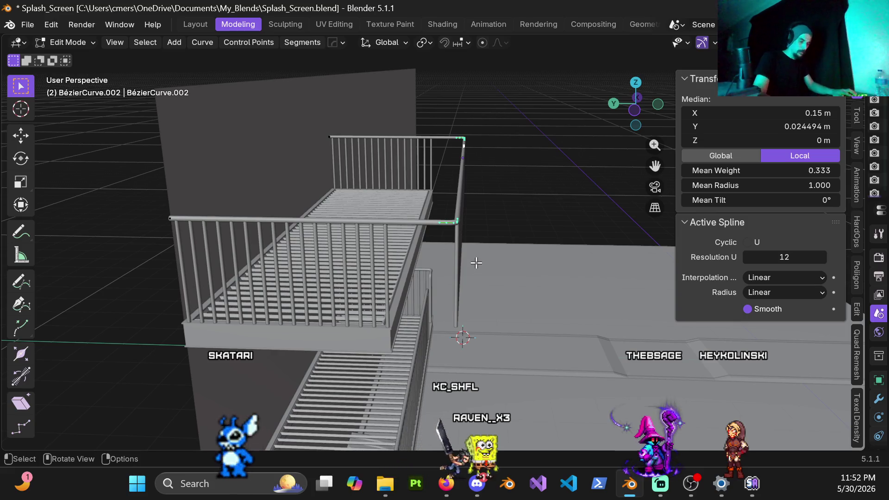
pyautogui.press('KP_1')
pyautogui.press('ctrl+KP_3')
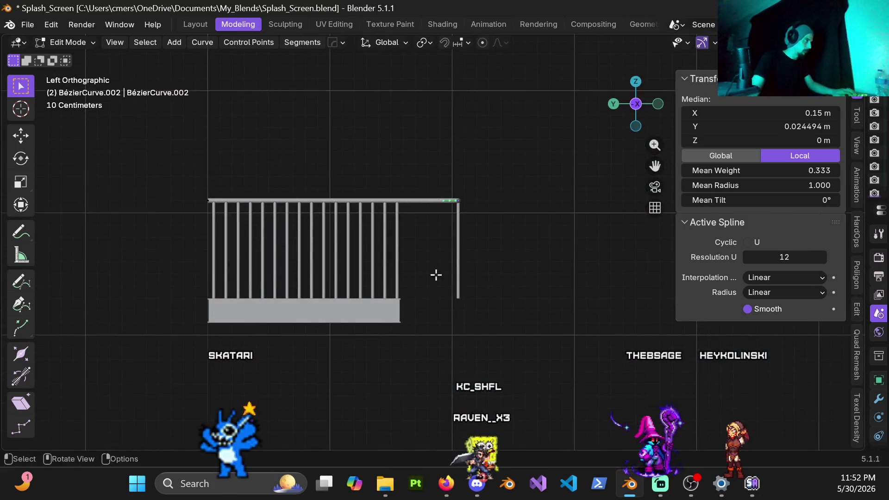
pyautogui.scroll(3, 416, 214)
pyautogui.scroll(-2, 425, 225)
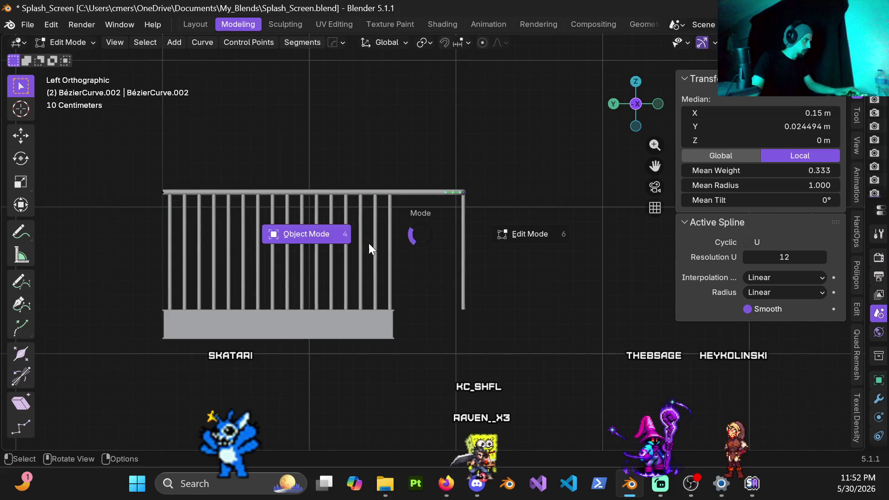
pyautogui.click(368, 243)
# Delete the leftover vertical railing bar.
pyautogui.moveTo(408, 238); pyautogui.dragTo(393, 339, button='middle')
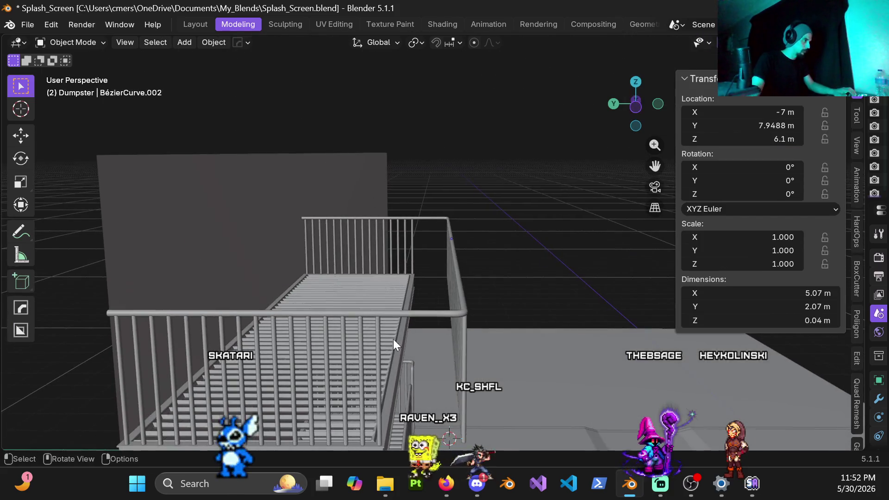
pyautogui.click(379, 339)
pyautogui.press('x')
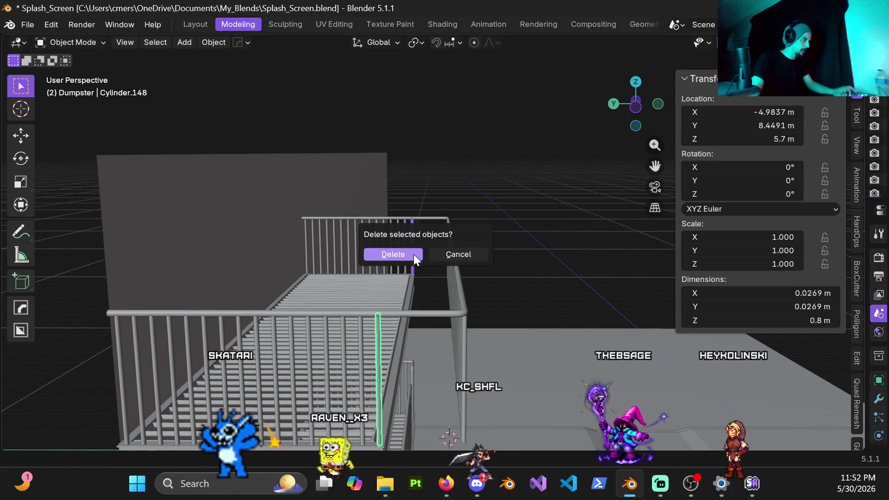
pyautogui.click(413, 254)
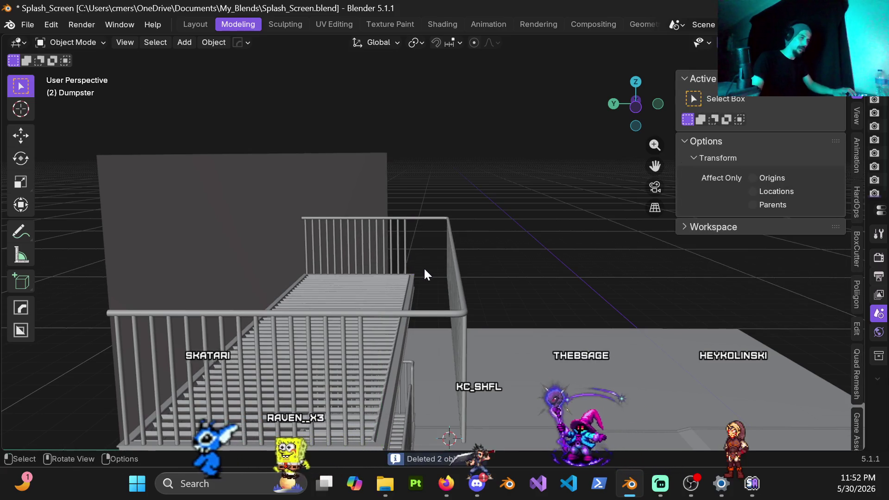
# Pull the railing curve's end points back 0.5 m along Y, shortening it to 1.57 m.
pyautogui.click(429, 307)
pyautogui.press('Tab')
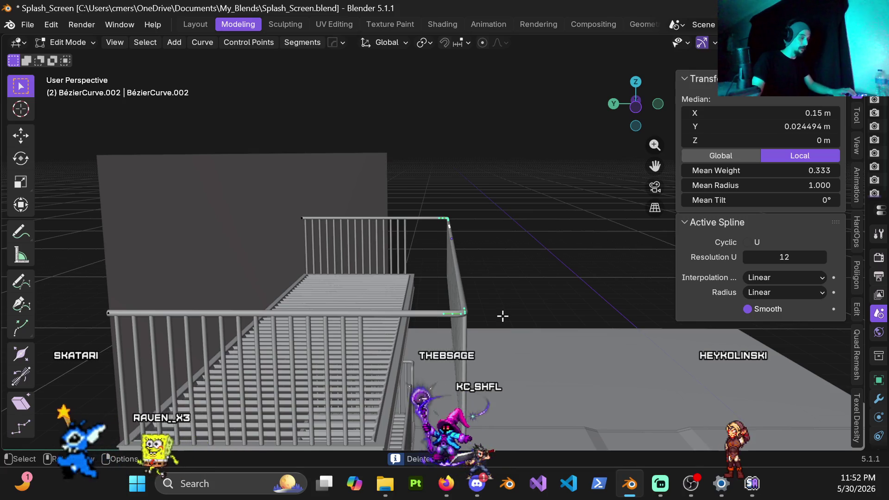
pyautogui.press('ctrl+KP_3')
pyautogui.scroll(5, 470, 204)
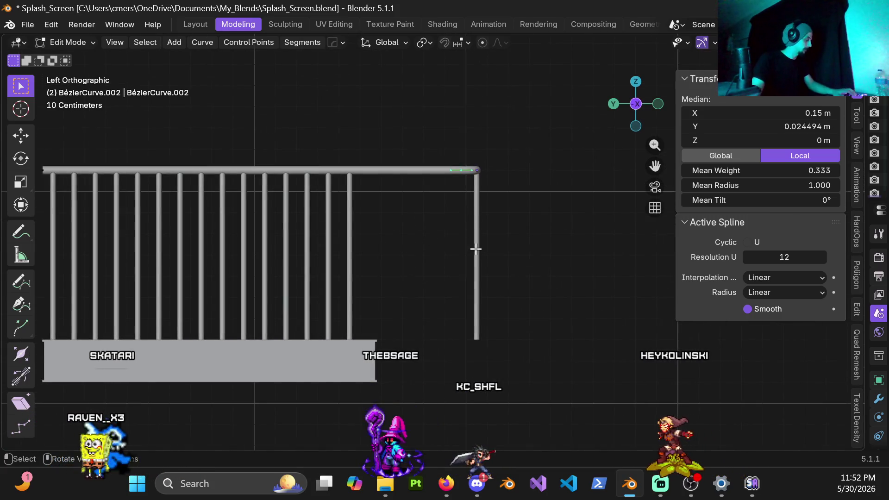
pyautogui.press('g')
pyautogui.press('y')
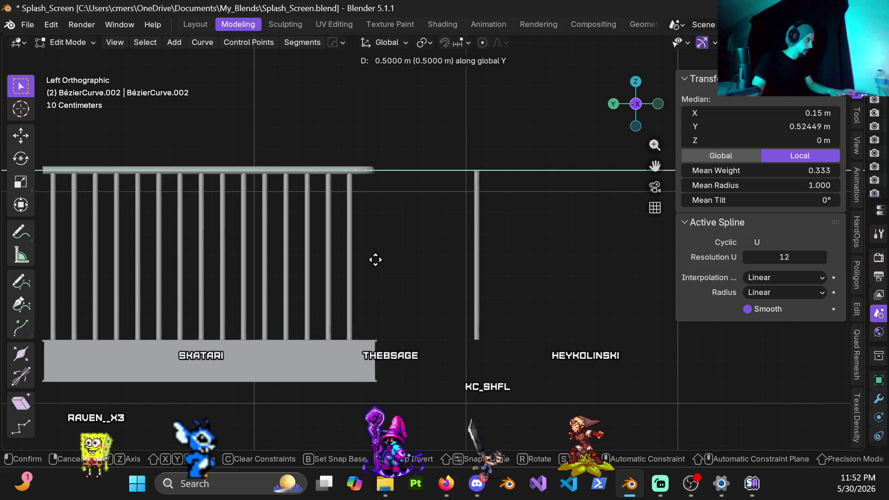
pyautogui.click(372, 259)
pyautogui.hotkey('ctrl', 'Tab')
pyautogui.click(415, 224)
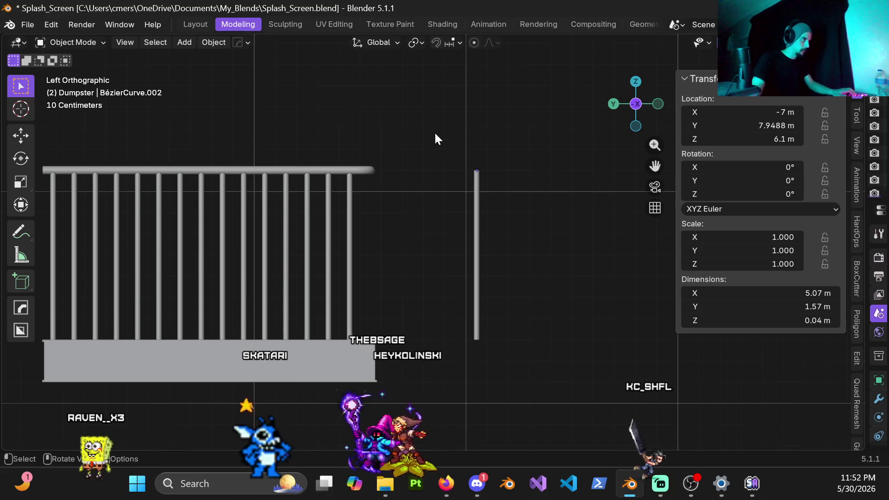
# Recenter the top rail's origin on its geometry and move the standalone pole 0.5 m along Y.
pyautogui.click(354, 174)
pyautogui.rightClick(354, 174)
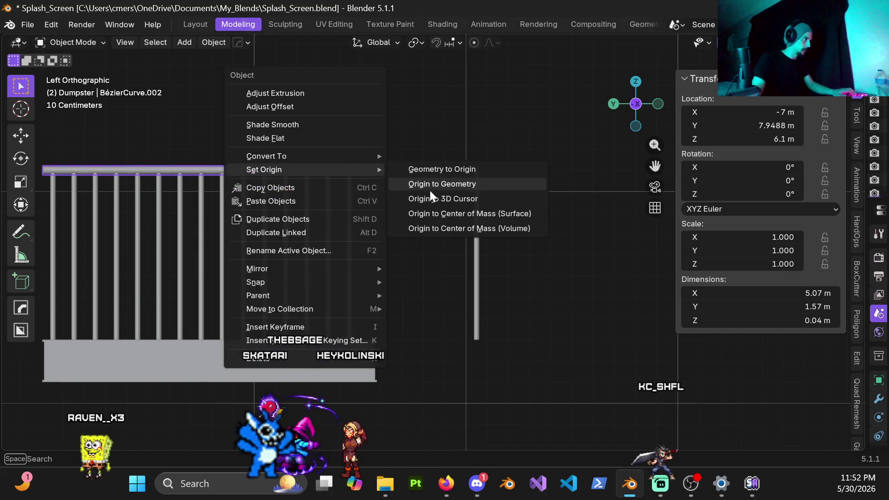
pyautogui.click(432, 213)
pyautogui.moveTo(456, 158); pyautogui.dragTo(512, 360)
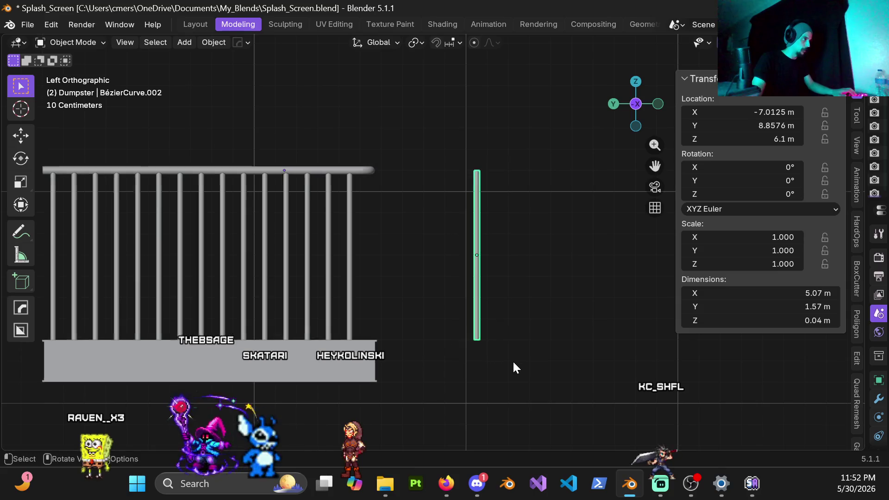
pyautogui.press('g')
pyautogui.press('y')
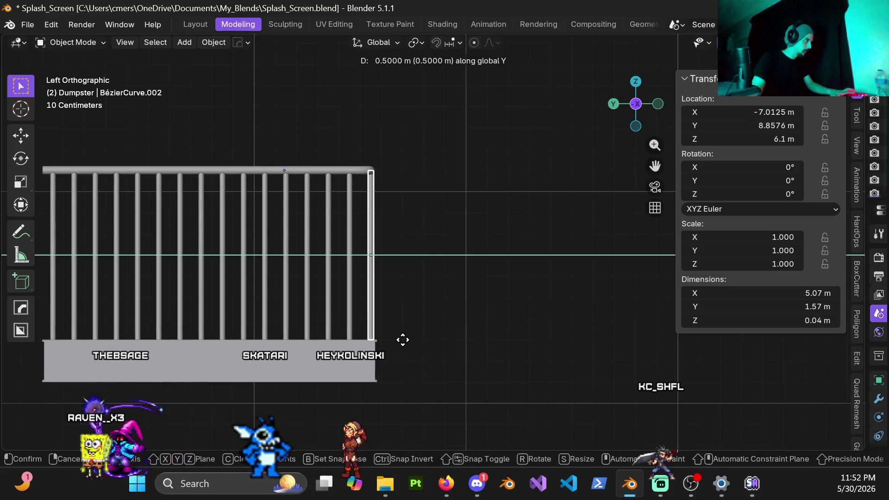
pyautogui.click(402, 339)
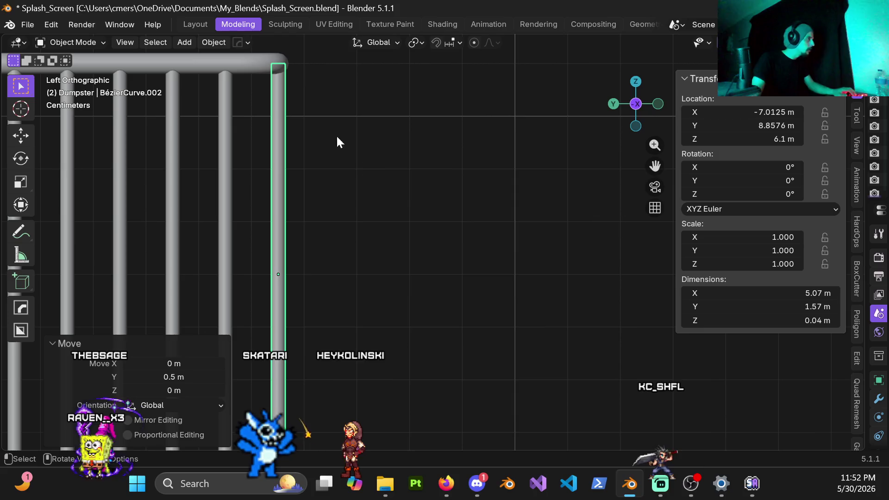
pyautogui.moveTo(311, 117)
pyautogui.mouseDown(button='middle')
pyautogui.moveTo(272, 108)
pyautogui.moveTo(194, 135)
pyautogui.moveTo(369, 217)
pyautogui.moveTo(284, 225)
pyautogui.moveTo(411, 188)
pyautogui.moveTo(541, 233)
pyautogui.moveTo(576, 218)
pyautogui.moveTo(421, 205)
pyautogui.moveTo(434, 212)
pyautogui.moveTo(389, 250)
pyautogui.moveTo(477, 225)
pyautogui.mouseUp(button='middle')
pyautogui.scroll(-3, 194, 136)
# Reveal hidden objects, move the tall pole along Y past the railing end, and save Splash_Screen.
pyautogui.hotkey('alt', 'h')
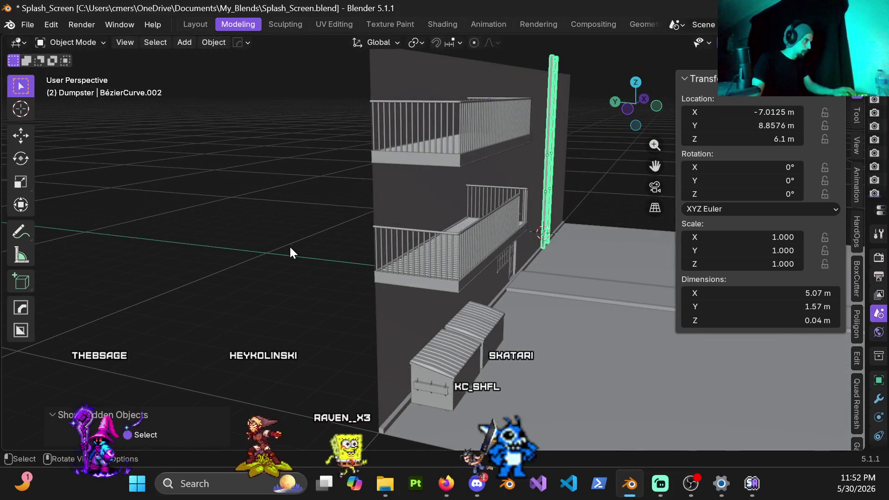
pyautogui.moveTo(552, 132)
pyautogui.mouseDown(button='middle')
pyautogui.moveTo(410, 147)
pyautogui.moveTo(342, 111)
pyautogui.moveTo(356, 286)
pyautogui.moveTo(442, 115)
pyautogui.moveTo(401, 216)
pyautogui.moveTo(398, 199)
pyautogui.mouseUp(button='middle')
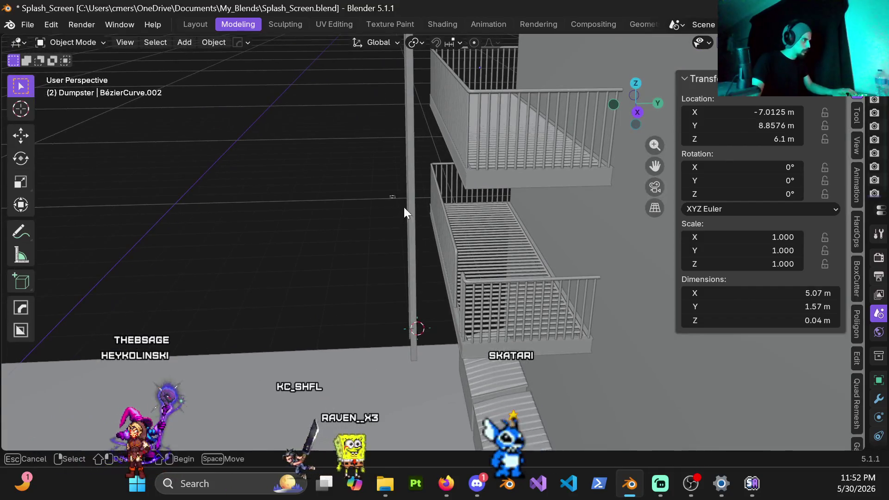
pyautogui.click(414, 236)
pyautogui.press('ctrl+KP_3')
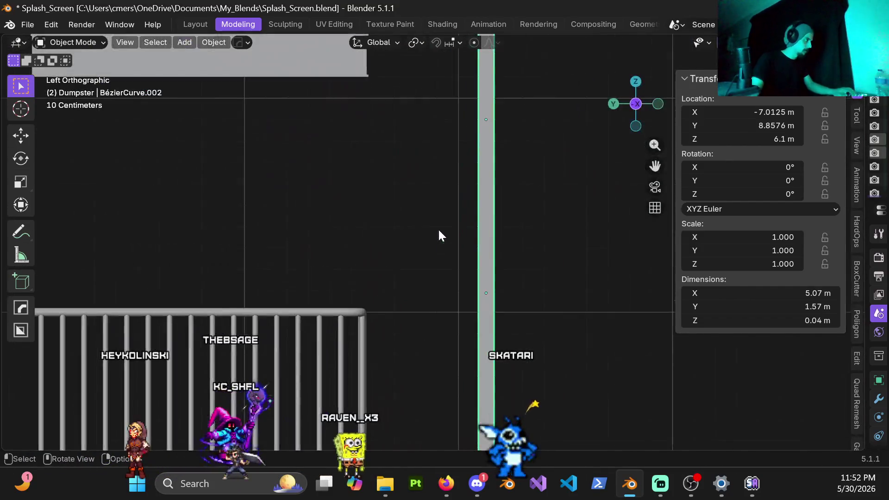
pyautogui.press('g')
pyautogui.press('y')
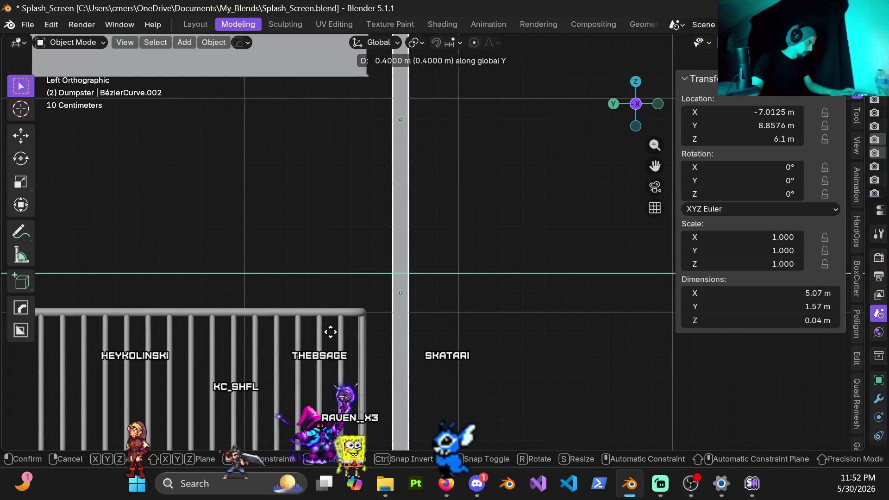
pyautogui.click(321, 327)
pyautogui.scroll(2, 368, 298)
pyautogui.scroll(3, 388, 284)
pyautogui.scroll(2, 323, 299)
pyautogui.scroll(1, 430, 338)
pyautogui.keyDown('shift'); pyautogui.moveTo(430, 338); pyautogui.dragTo(429, 262, button='middle'); pyautogui.keyUp('shift')
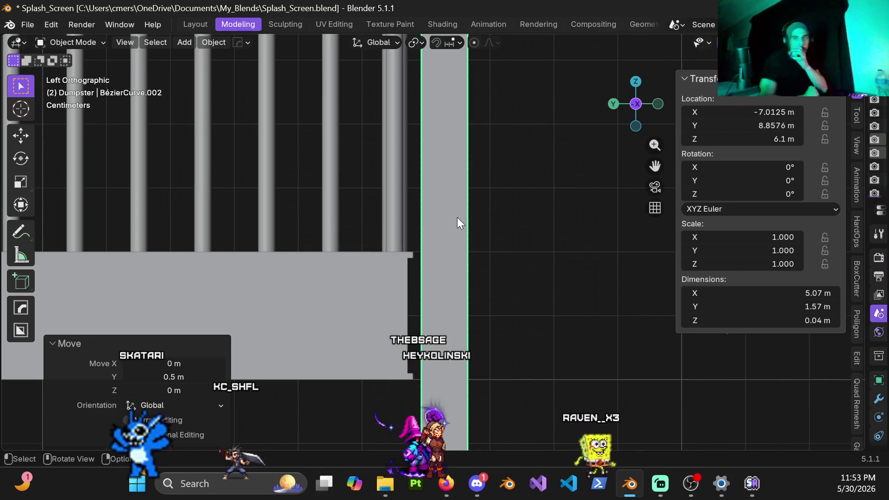
pyautogui.scroll(-3, 449, 237)
pyautogui.scroll(-2, 451, 238)
pyautogui.moveTo(451, 238)
pyautogui.mouseDown(button='middle')
pyautogui.moveTo(436, 252)
pyautogui.moveTo(440, 243)
pyautogui.mouseUp(button='middle')
pyautogui.hotkey('ctrl', 's')
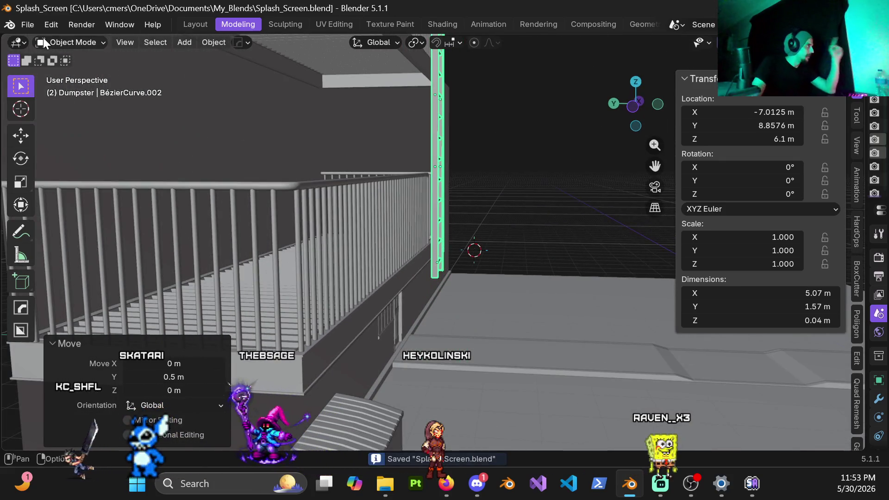
# Open Scene_001.blend from the file browser and look over its red level layout.
pyautogui.click(28, 23)
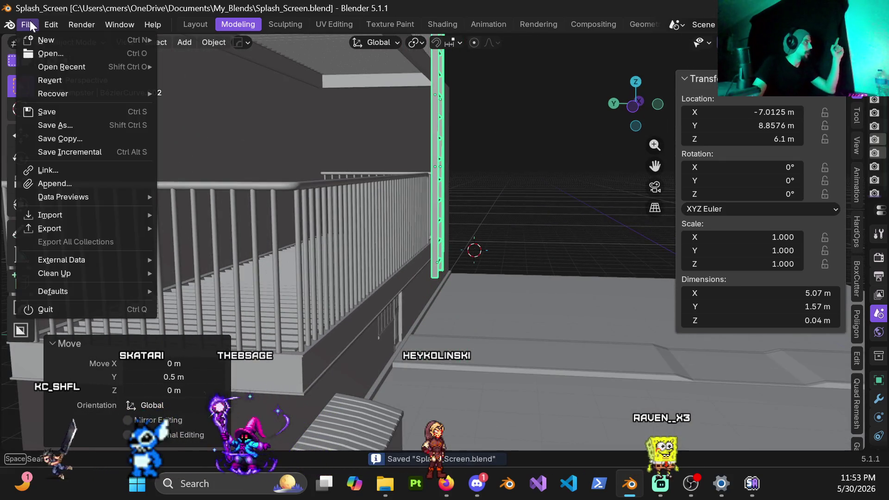
pyautogui.click(60, 52)
pyautogui.scroll(-3, 627, 232)
pyautogui.scroll(-3, 624, 249)
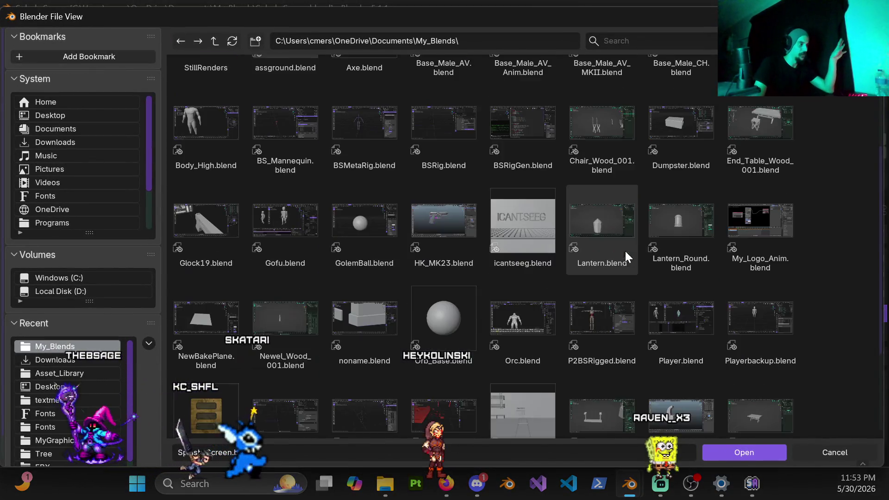
pyautogui.scroll(-3, 625, 250)
pyautogui.click(433, 276)
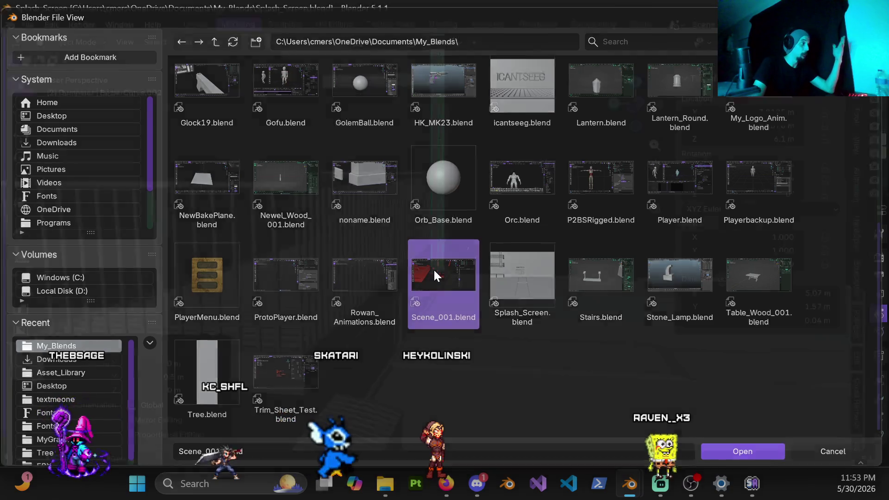
pyautogui.doubleClick(433, 275)
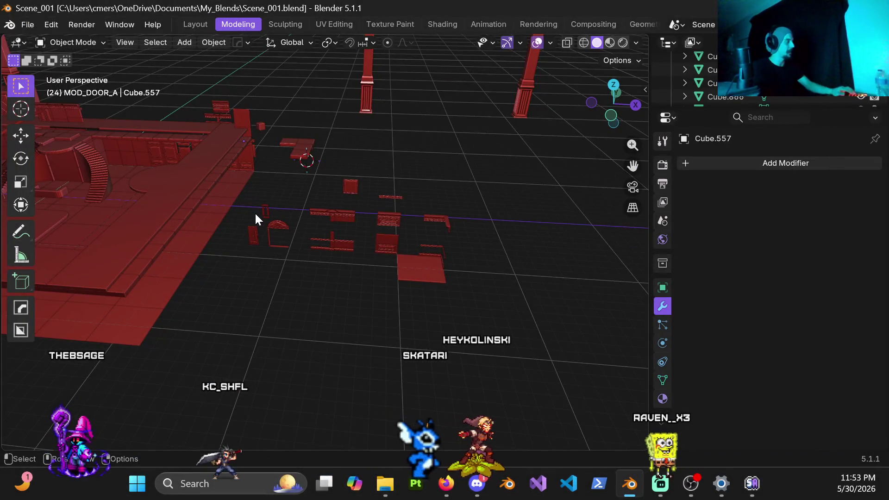
pyautogui.keyDown('shift'); pyautogui.moveTo(182, 260); pyautogui.dragTo(320, 245, button='middle'); pyautogui.keyUp('shift')
pyautogui.scroll(-5, 341, 240)
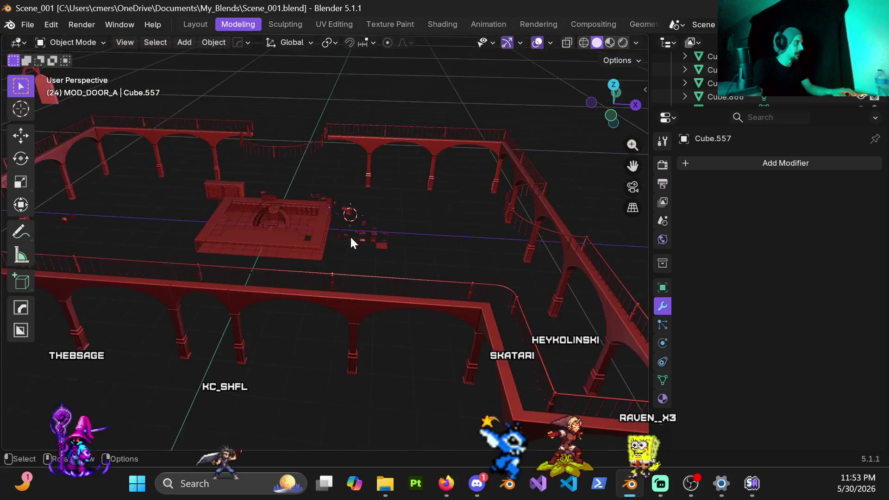
pyautogui.scroll(-3, 351, 244)
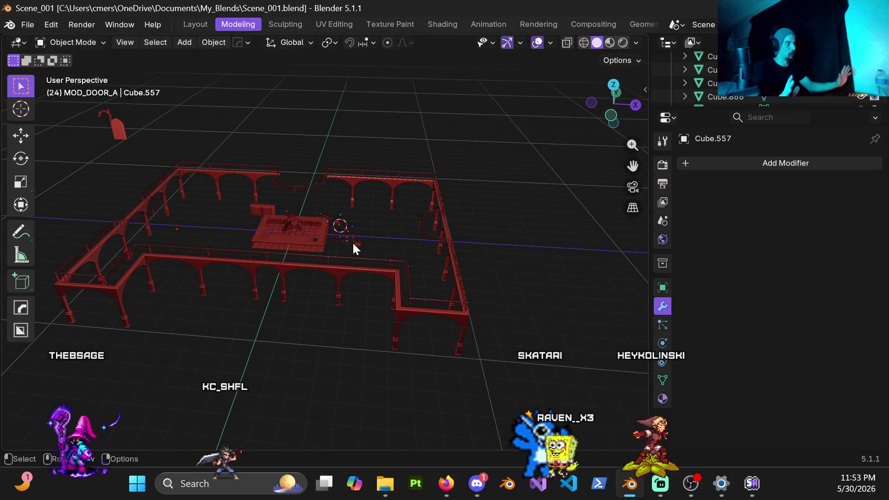
pyautogui.scroll(2, 347, 332)
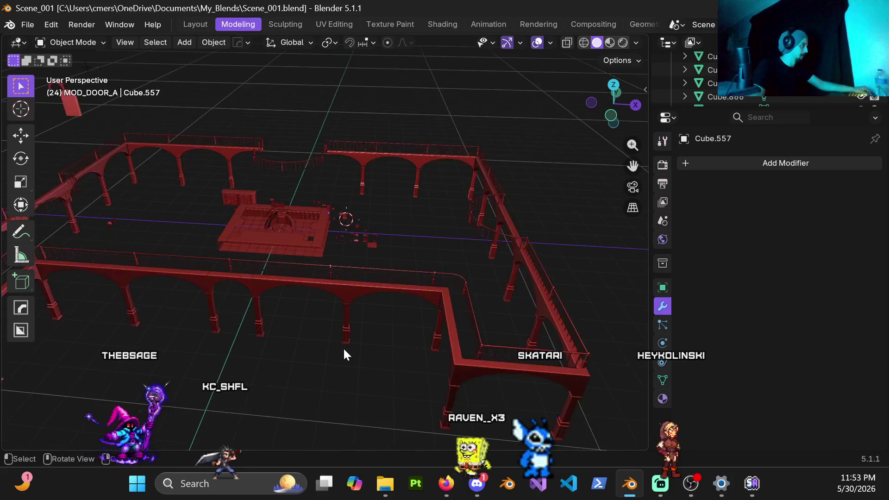
pyautogui.scroll(1, 343, 346)
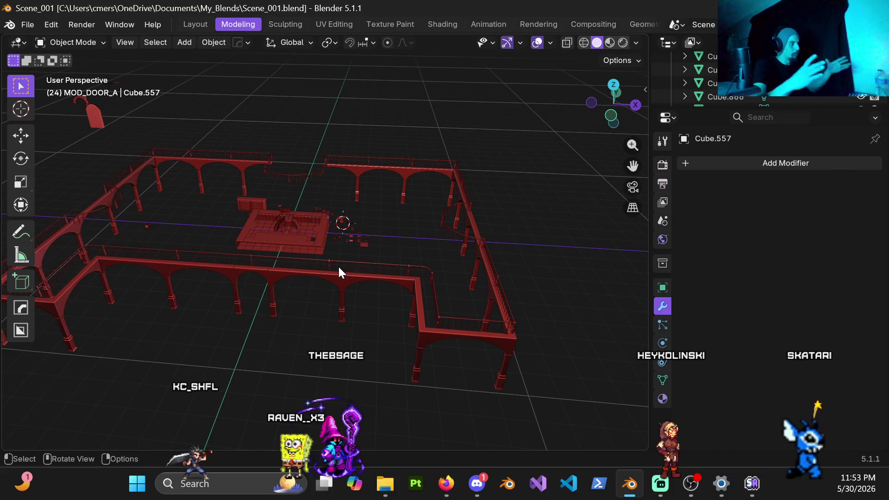
pyautogui.scroll(4, 315, 238)
pyautogui.moveTo(314, 231); pyautogui.dragTo(348, 217, button='middle')
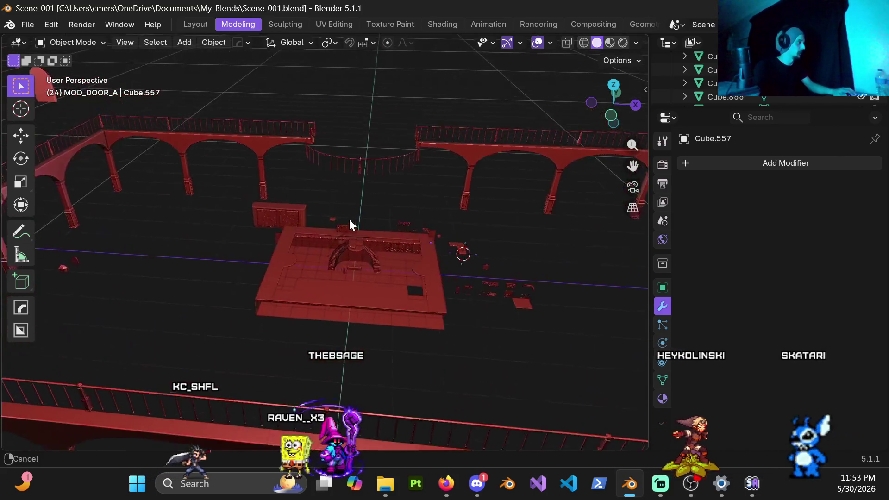
pyautogui.scroll(4, 349, 217)
pyautogui.moveTo(387, 278); pyautogui.dragTo(360, 208, button='middle')
pyautogui.scroll(-5, 359, 207)
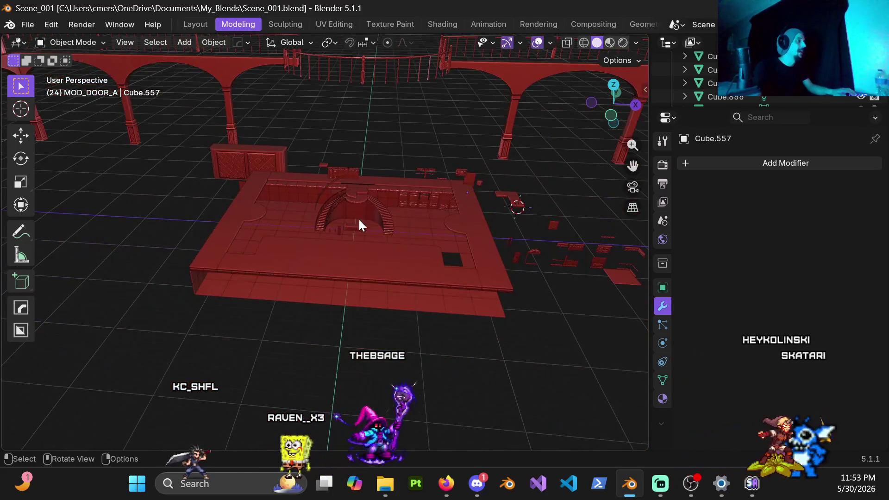
pyautogui.scroll(-1, 357, 219)
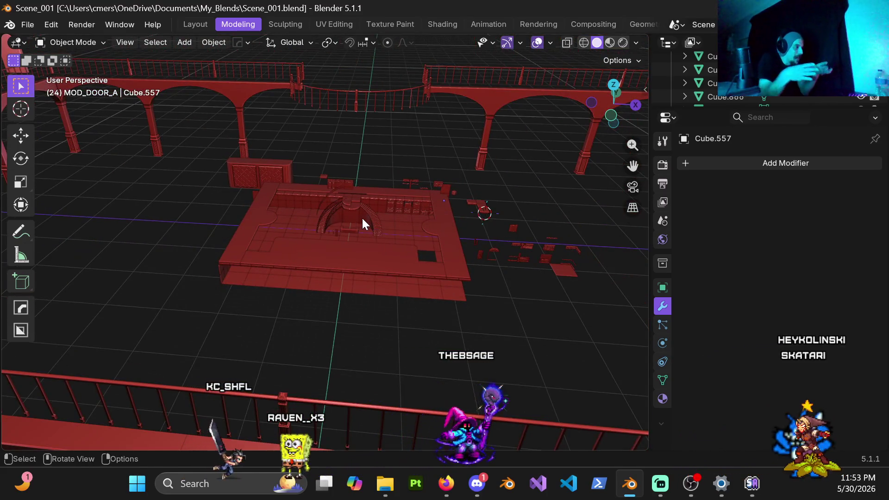
pyautogui.scroll(4, 336, 219)
pyautogui.scroll(3, 336, 219)
pyautogui.scroll(-1, 367, 197)
pyautogui.scroll(-1, 340, 260)
pyautogui.scroll(4, 340, 260)
pyautogui.scroll(2, 375, 237)
pyautogui.scroll(3, 321, 191)
pyautogui.scroll(2, 312, 188)
pyautogui.scroll(2, 270, 206)
pyautogui.scroll(-3, 268, 205)
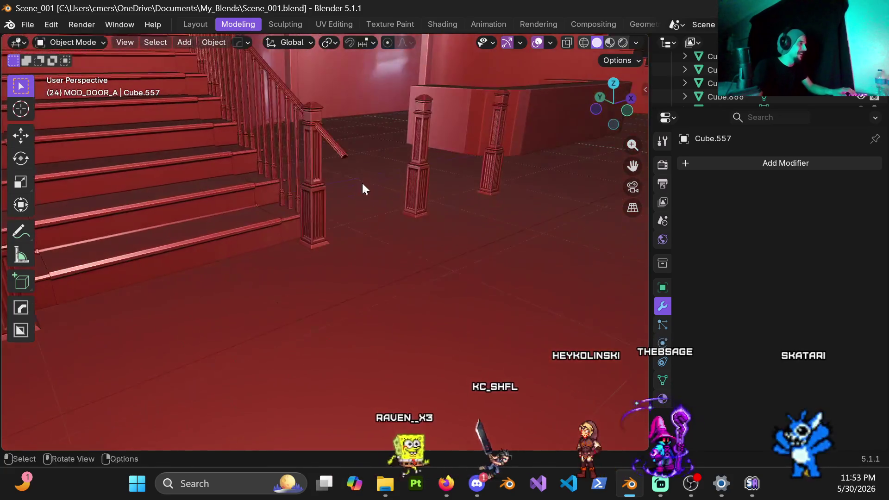
pyautogui.scroll(-2, 361, 193)
pyautogui.moveTo(343, 262)
pyautogui.mouseDown(button='middle')
pyautogui.moveTo(167, 207)
pyautogui.moveTo(287, 314)
pyautogui.moveTo(386, 268)
pyautogui.moveTo(377, 252)
pyautogui.moveTo(422, 257)
pyautogui.moveTo(248, 274)
pyautogui.moveTo(287, 264)
pyautogui.moveTo(378, 266)
pyautogui.moveTo(362, 275)
pyautogui.moveTo(379, 231)
pyautogui.mouseUp(button='middle')
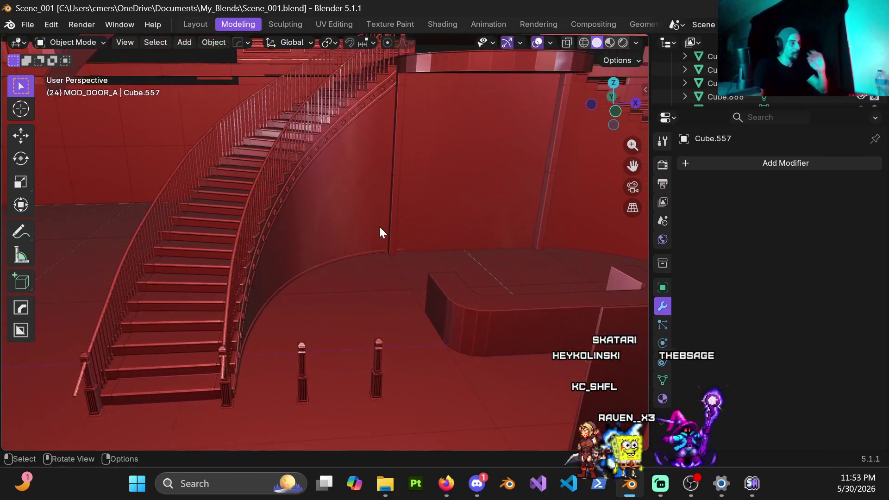
pyautogui.scroll(-3, 360, 257)
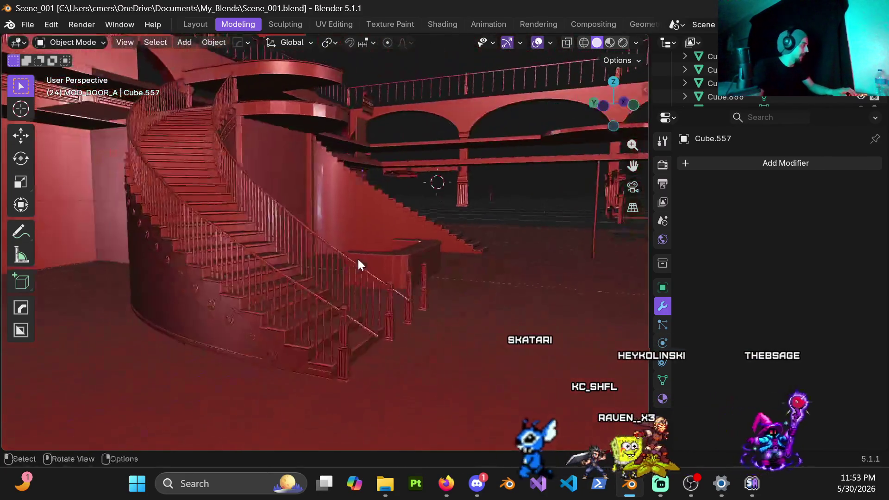
pyautogui.scroll(3, 290, 239)
pyautogui.moveTo(265, 260)
pyautogui.mouseDown(button='middle')
pyautogui.moveTo(383, 230)
pyautogui.moveTo(401, 258)
pyautogui.moveTo(448, 291)
pyautogui.moveTo(487, 298)
pyautogui.moveTo(271, 265)
pyautogui.mouseUp(button='middle')
pyautogui.scroll(3, 271, 268)
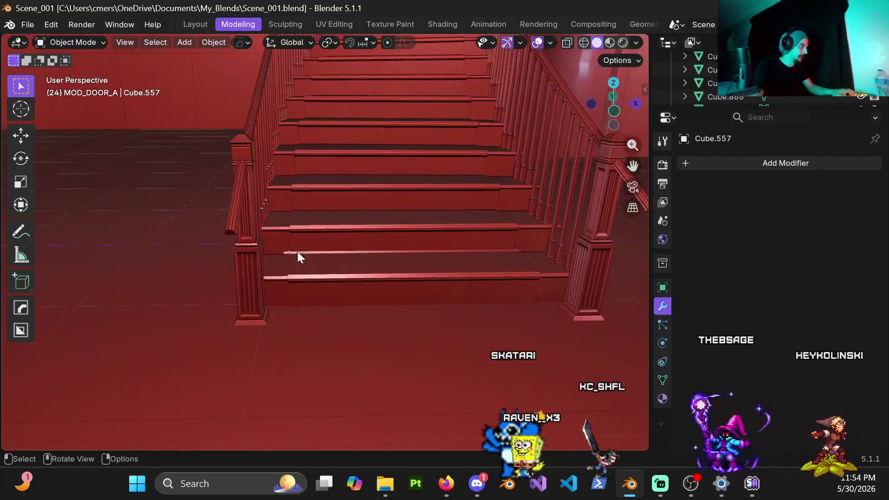
pyautogui.scroll(3, 306, 246)
pyautogui.scroll(3, 216, 264)
pyautogui.moveTo(211, 203)
pyautogui.mouseDown(button='middle')
pyautogui.moveTo(240, 173)
pyautogui.moveTo(277, 256)
pyautogui.moveTo(282, 202)
pyautogui.moveTo(339, 199)
pyautogui.moveTo(293, 242)
pyautogui.moveTo(294, 278)
pyautogui.moveTo(341, 229)
pyautogui.moveTo(242, 213)
pyautogui.moveTo(240, 198)
pyautogui.moveTo(231, 202)
pyautogui.moveTo(253, 222)
pyautogui.moveTo(317, 218)
pyautogui.moveTo(257, 227)
pyautogui.moveTo(373, 190)
pyautogui.moveTo(324, 190)
pyautogui.moveTo(238, 212)
pyautogui.mouseUp(button='middle')
pyautogui.scroll(-3, 303, 223)
pyautogui.scroll(-2, 338, 207)
pyautogui.scroll(-3, 336, 200)
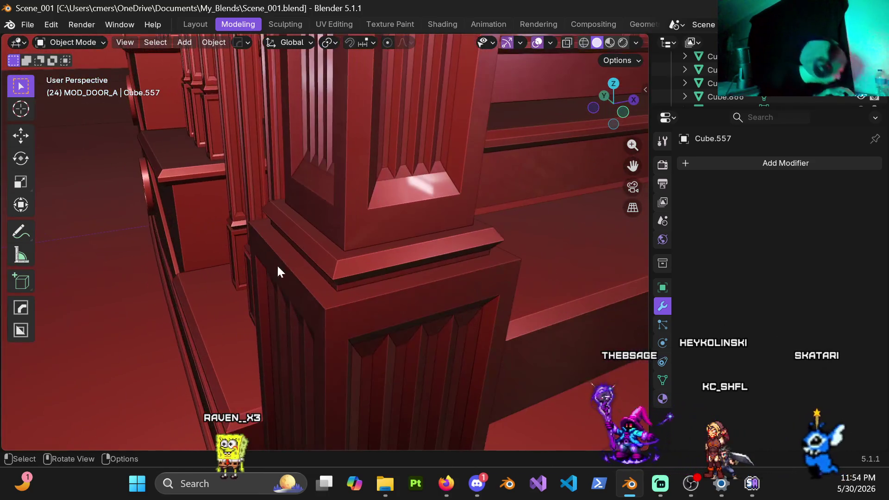
pyautogui.moveTo(304, 235)
pyautogui.mouseDown(button='middle')
pyautogui.moveTo(378, 217)
pyautogui.moveTo(260, 230)
pyautogui.moveTo(286, 193)
pyautogui.moveTo(353, 208)
pyautogui.moveTo(456, 274)
pyautogui.moveTo(311, 279)
pyautogui.moveTo(472, 262)
pyautogui.mouseUp(button='middle')
pyautogui.scroll(-3, 377, 217)
pyautogui.scroll(-3, 400, 249)
pyautogui.scroll(-3, 288, 198)
pyautogui.scroll(4, 470, 255)
pyautogui.moveTo(341, 235)
pyautogui.mouseDown(button='middle')
pyautogui.moveTo(430, 209)
pyautogui.moveTo(220, 221)
pyautogui.moveTo(432, 217)
pyautogui.mouseUp(button='middle')
pyautogui.scroll(3, 432, 225)
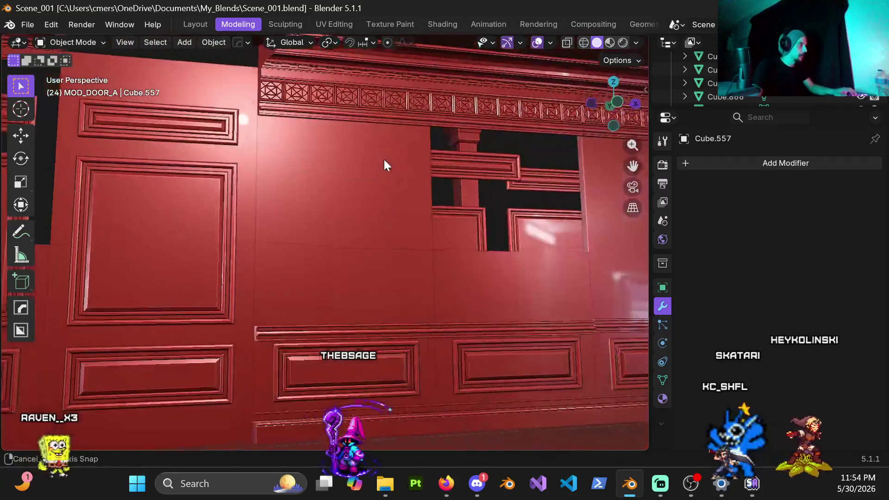
pyautogui.moveTo(384, 159); pyautogui.dragTo(358, 212, button='middle')
pyautogui.click(354, 173)
pyautogui.moveTo(370, 143); pyautogui.dragTo(401, 227, button='middle')
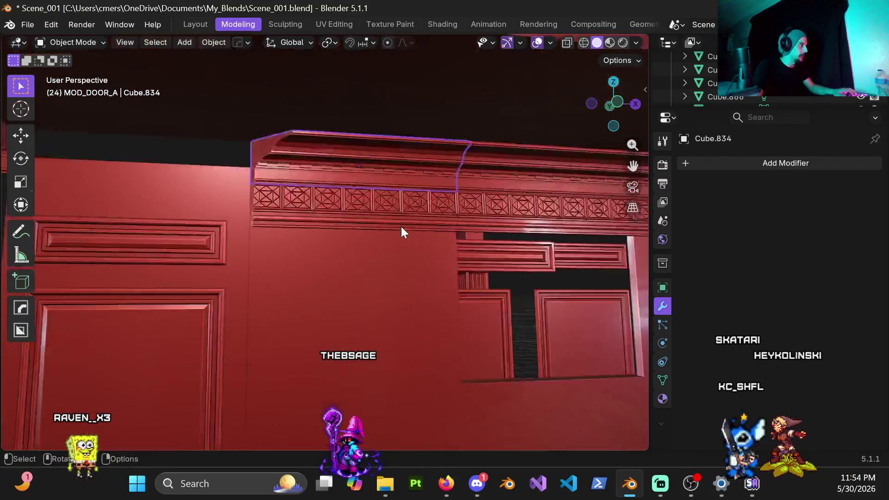
pyautogui.scroll(2, 409, 202)
pyautogui.moveTo(339, 127)
pyautogui.mouseDown(button='middle')
pyautogui.moveTo(372, 220)
pyautogui.moveTo(408, 205)
pyautogui.moveTo(259, 193)
pyautogui.moveTo(345, 177)
pyautogui.moveTo(360, 241)
pyautogui.moveTo(441, 179)
pyautogui.moveTo(399, 222)
pyautogui.moveTo(446, 242)
pyautogui.moveTo(366, 271)
pyautogui.moveTo(408, 251)
pyautogui.mouseUp(button='middle')
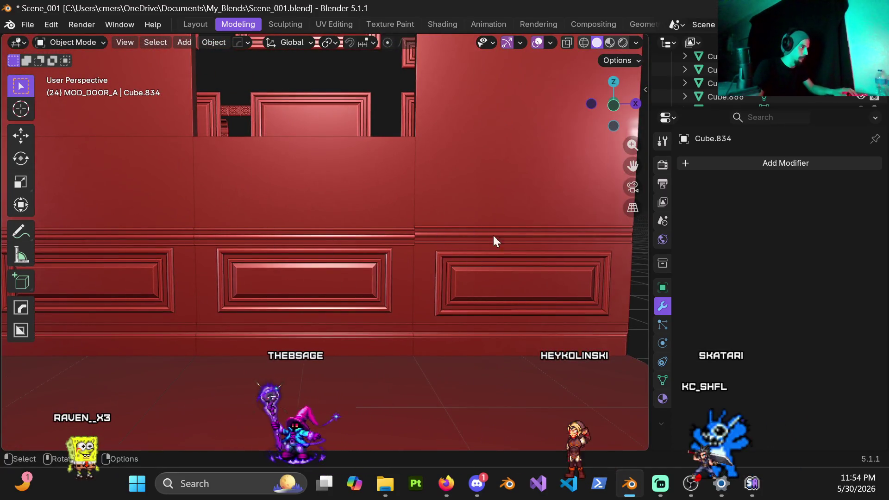
pyautogui.keyDown('shift'); pyautogui.moveTo(540, 256); pyautogui.dragTo(388, 227, button='middle'); pyautogui.keyUp('shift')
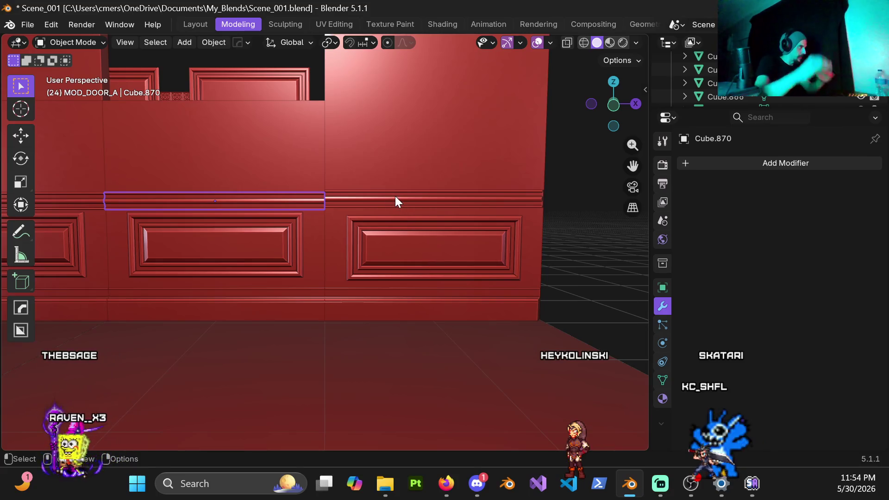
pyautogui.scroll(-3, 288, 203)
pyautogui.scroll(-2, 290, 227)
pyautogui.scroll(3, 297, 226)
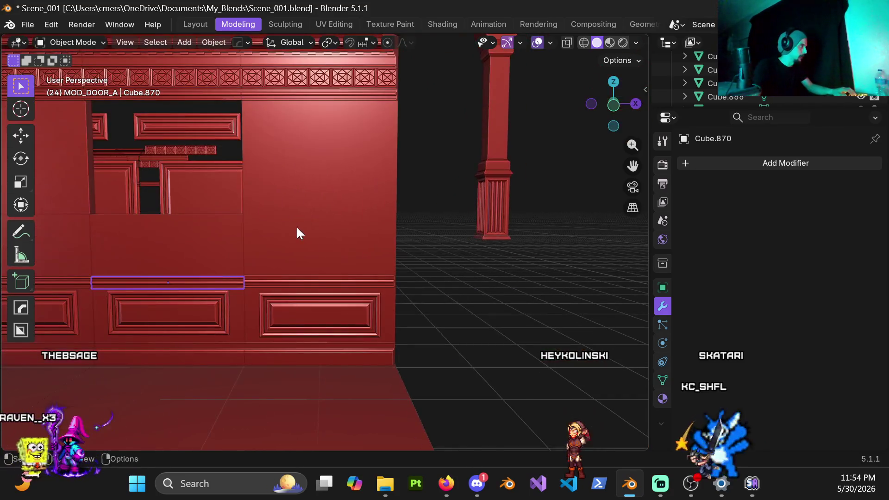
pyautogui.scroll(3, 343, 295)
pyautogui.keyDown('shift'); pyautogui.moveTo(373, 322); pyautogui.dragTo(335, 212, button='middle'); pyautogui.keyUp('shift')
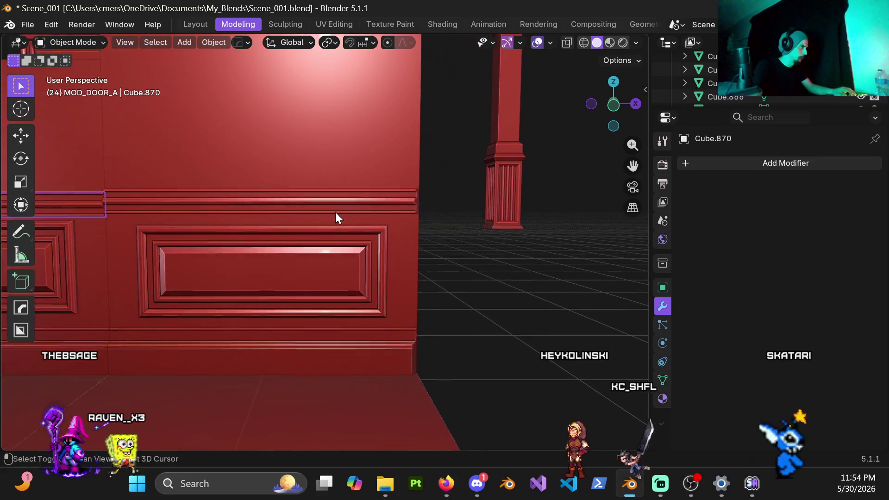
pyautogui.scroll(-3, 319, 209)
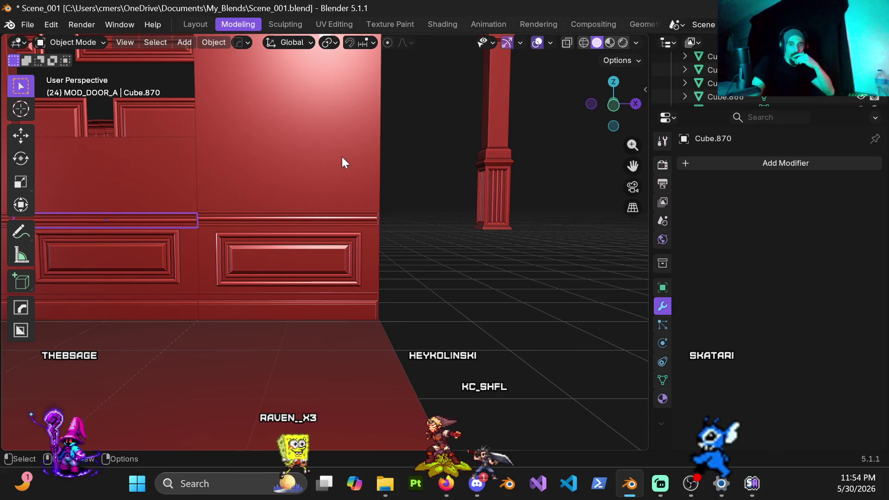
pyautogui.scroll(-4, 277, 143)
pyautogui.moveTo(276, 142)
pyautogui.mouseDown(button='middle')
pyautogui.moveTo(396, 178)
pyautogui.moveTo(388, 195)
pyautogui.moveTo(407, 224)
pyautogui.moveTo(399, 216)
pyautogui.moveTo(460, 223)
pyautogui.moveTo(494, 249)
pyautogui.moveTo(484, 227)
pyautogui.mouseUp(button='middle')
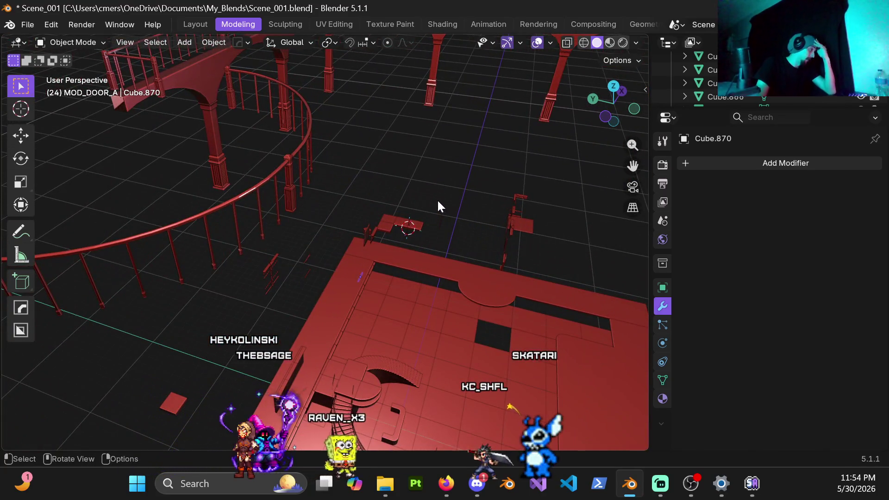
# Open crate.blend from recent files, discarding Scene_001's unsaved changes.
pyautogui.click(32, 25)
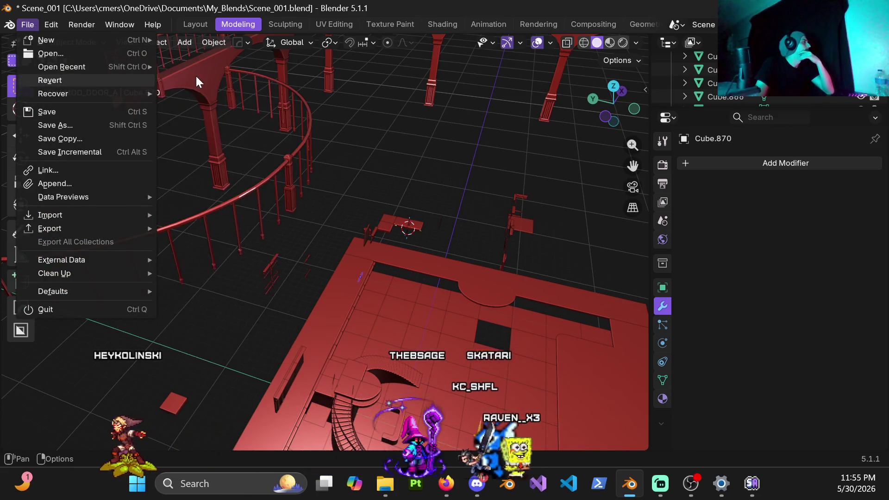
pyautogui.moveTo(61, 67)
pyautogui.moveTo(217, 79)
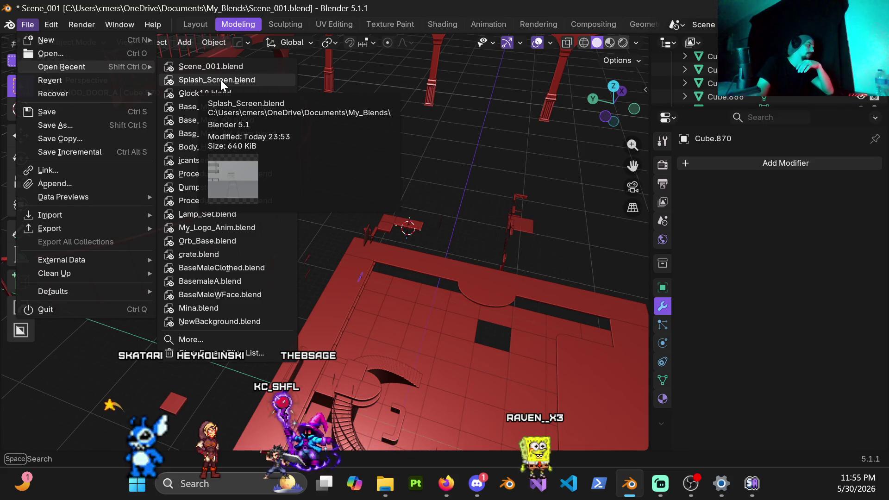
pyautogui.click(200, 255)
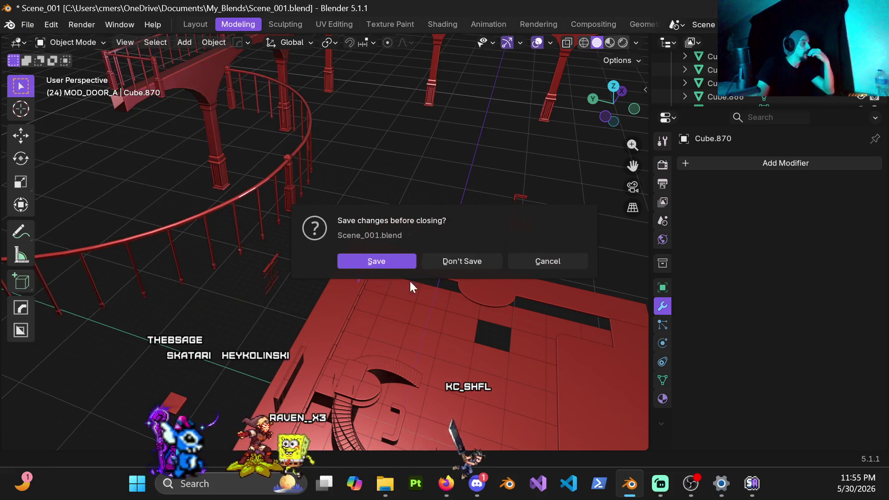
pyautogui.click(469, 260)
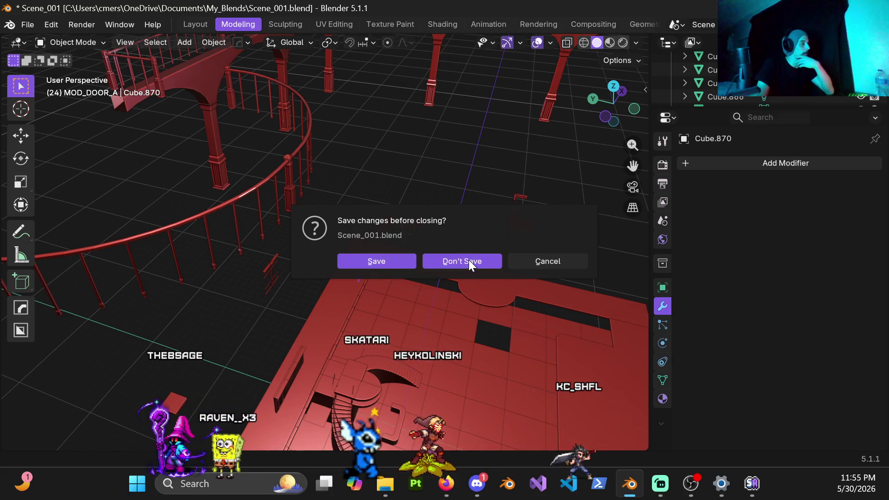
pyautogui.scroll(3, 302, 214)
pyautogui.moveTo(303, 233)
pyautogui.mouseDown(button='middle')
pyautogui.moveTo(293, 239)
pyautogui.moveTo(233, 207)
pyautogui.mouseUp(button='middle')
pyautogui.scroll(-3, 234, 207)
pyautogui.moveTo(389, 248); pyautogui.dragTo(267, 231, button='middle')
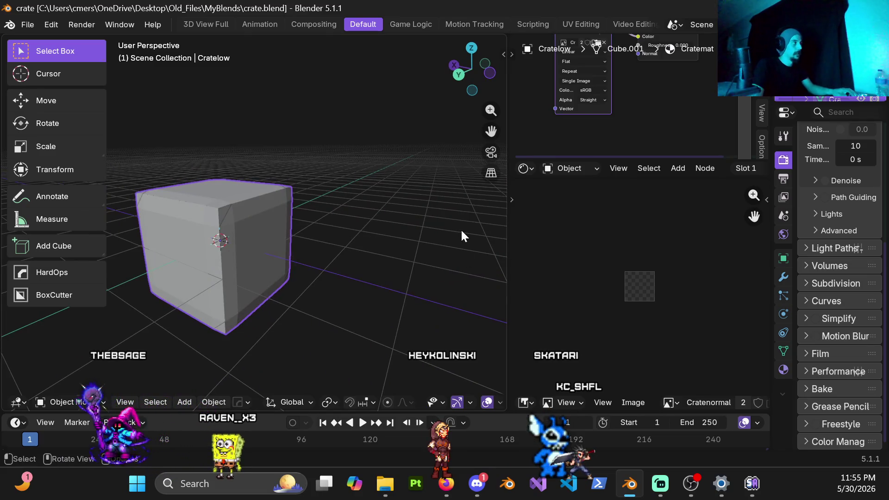
pyautogui.scroll(3, 399, 238)
# Toggle the crate into Edit Mode and back to Object Mode while inspecting it.
pyautogui.moveTo(293, 250)
pyautogui.mouseDown(button='middle')
pyautogui.moveTo(466, 215)
pyautogui.moveTo(428, 224)
pyautogui.mouseUp(button='middle')
pyautogui.hotkey('ctrl', 'Tab')
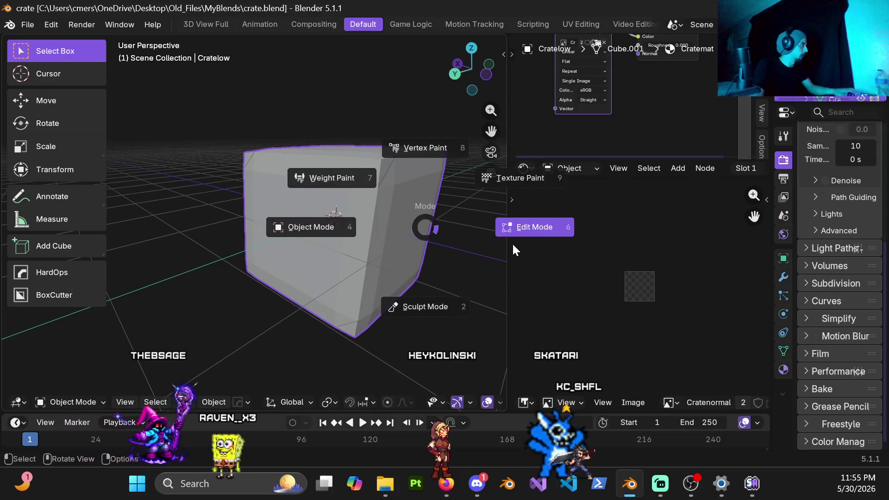
pyautogui.click(513, 245)
pyautogui.moveTo(512, 242); pyautogui.dragTo(373, 242, button='middle')
pyautogui.hotkey('ctrl', 'Tab')
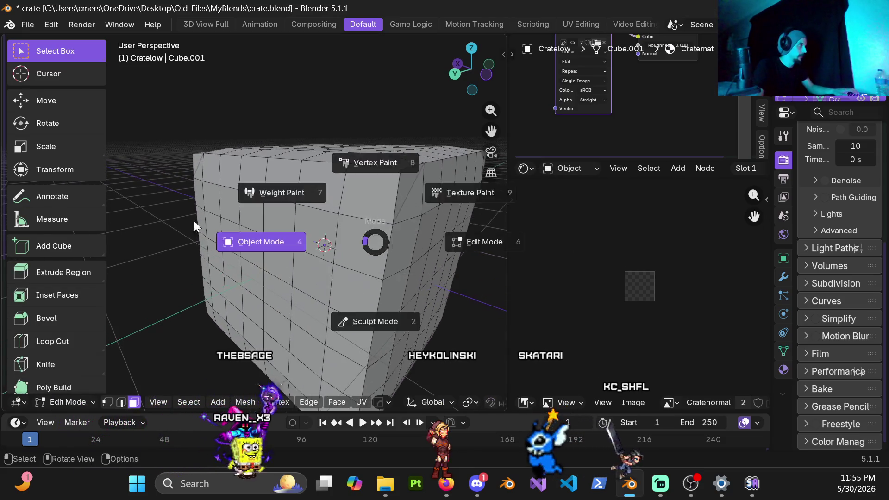
pyautogui.click(200, 226)
pyautogui.moveTo(291, 230)
pyautogui.mouseDown(button='middle')
pyautogui.moveTo(440, 272)
pyautogui.moveTo(379, 262)
pyautogui.mouseUp(button='middle')
# Preview the crate in Rendered shading, return to Solid, and widen the Properties editor.
pyautogui.press('z')
pyautogui.click(377, 191)
pyautogui.click(378, 198)
pyautogui.moveTo(377, 200)
pyautogui.mouseDown(button='middle')
pyautogui.moveTo(316, 218)
pyautogui.moveTo(353, 224)
pyautogui.moveTo(318, 214)
pyautogui.moveTo(355, 192)
pyautogui.mouseUp(button='middle')
pyautogui.press('z')
pyautogui.click(440, 222)
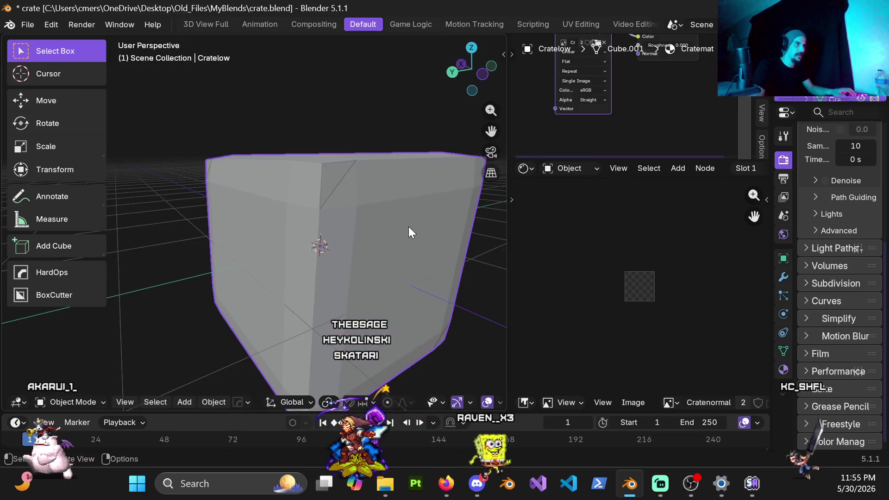
pyautogui.moveTo(771, 215)
pyautogui.mouseDown()
pyautogui.moveTo(591, 227)
pyautogui.moveTo(614, 226)
pyautogui.mouseUp()
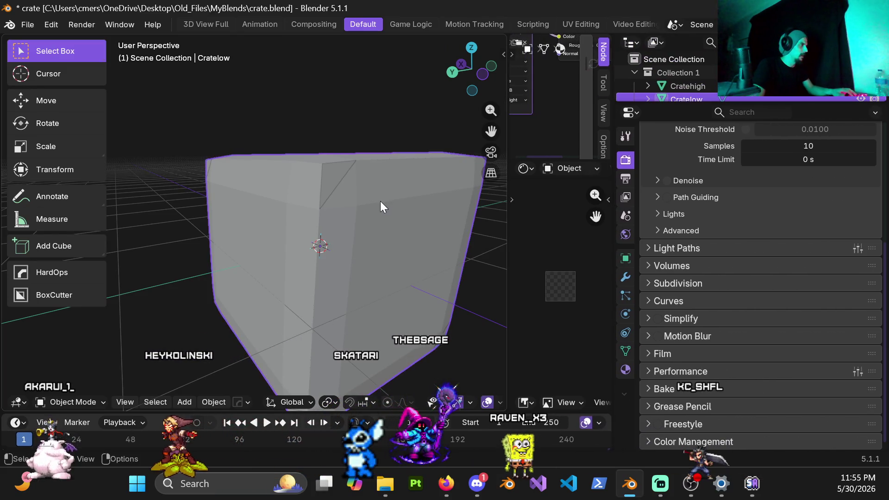
pyautogui.scroll(-3, 381, 207)
# Lift Cratelow about 2.4 m above Cratehigh and inspect Cratehigh in Edit Mode.
pyautogui.moveTo(368, 235); pyautogui.dragTo(415, 377, button='middle')
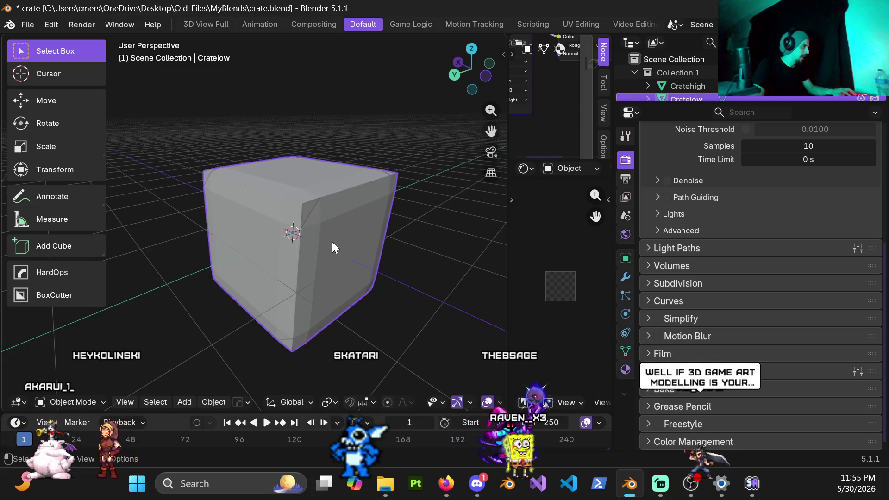
pyautogui.press('g')
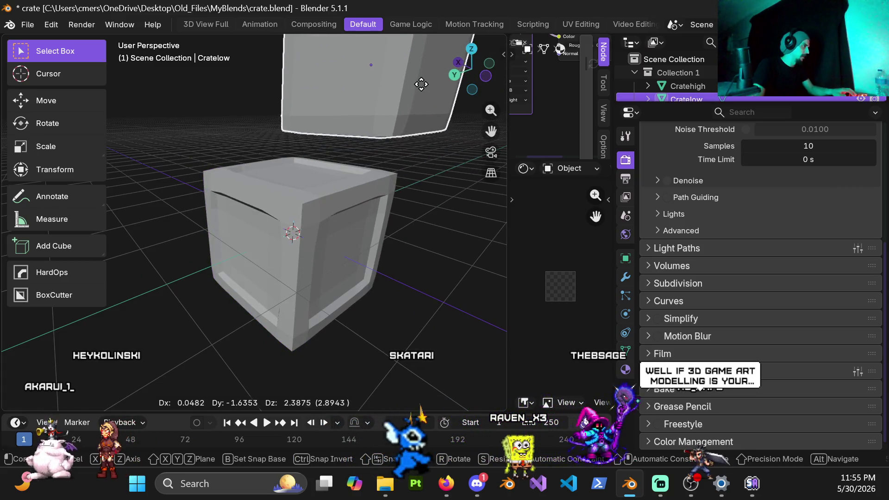
pyautogui.click(421, 84)
pyautogui.moveTo(297, 189)
pyautogui.mouseDown(button='middle')
pyautogui.moveTo(426, 169)
pyautogui.moveTo(333, 221)
pyautogui.moveTo(238, 196)
pyautogui.moveTo(294, 225)
pyautogui.mouseUp(button='middle')
pyautogui.click(293, 225)
pyautogui.hotkey('ctrl', 'Tab')
pyautogui.click(391, 246)
pyautogui.moveTo(366, 258)
pyautogui.mouseDown(button='middle')
pyautogui.moveTo(396, 199)
pyautogui.moveTo(306, 177)
pyautogui.moveTo(262, 230)
pyautogui.moveTo(372, 276)
pyautogui.moveTo(278, 265)
pyautogui.moveTo(305, 251)
pyautogui.moveTo(295, 231)
pyautogui.mouseUp(button='middle')
pyautogui.press('Tab')
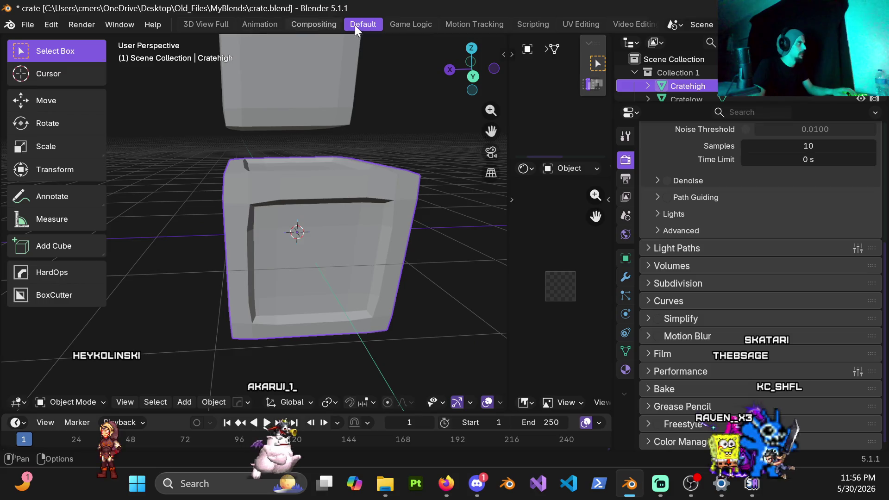
# Start browsing for another file, then cancel back to the crate.
pyautogui.click(29, 25)
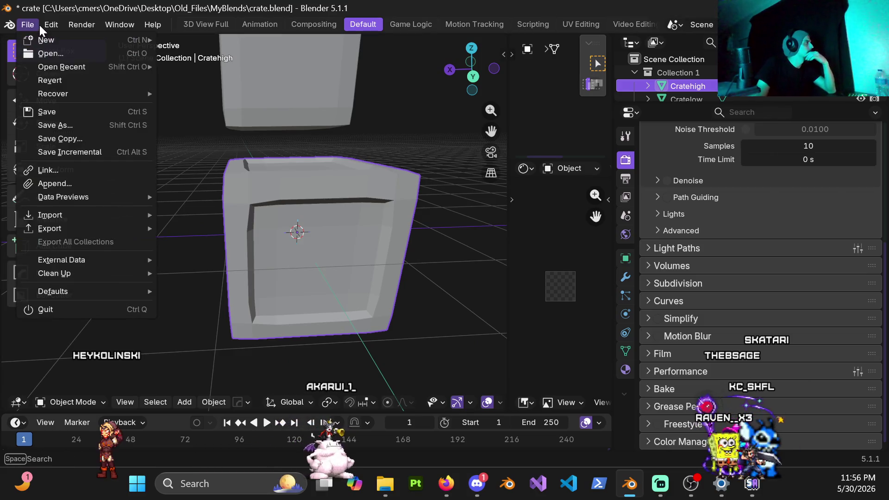
pyautogui.click(108, 53)
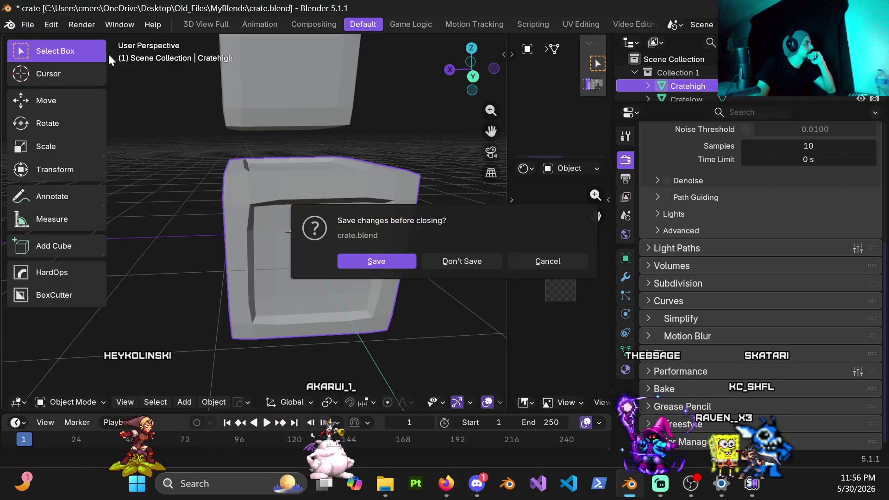
pyautogui.click(440, 260)
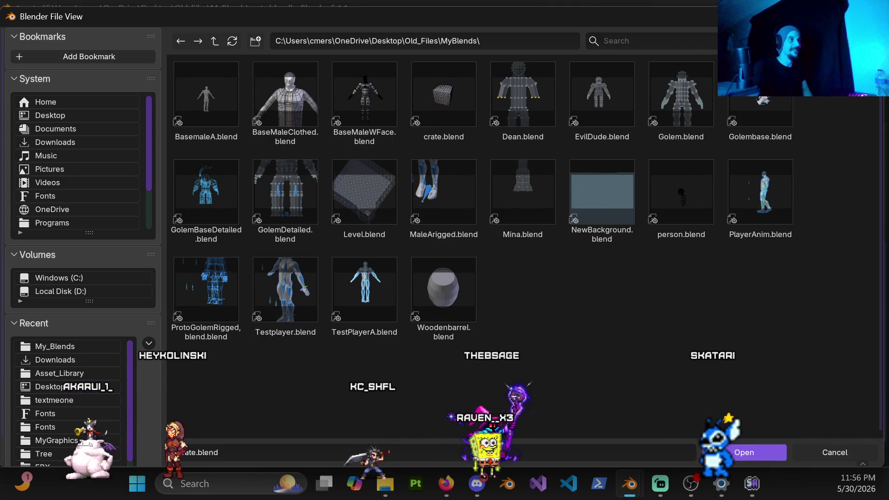
pyautogui.press('Return')
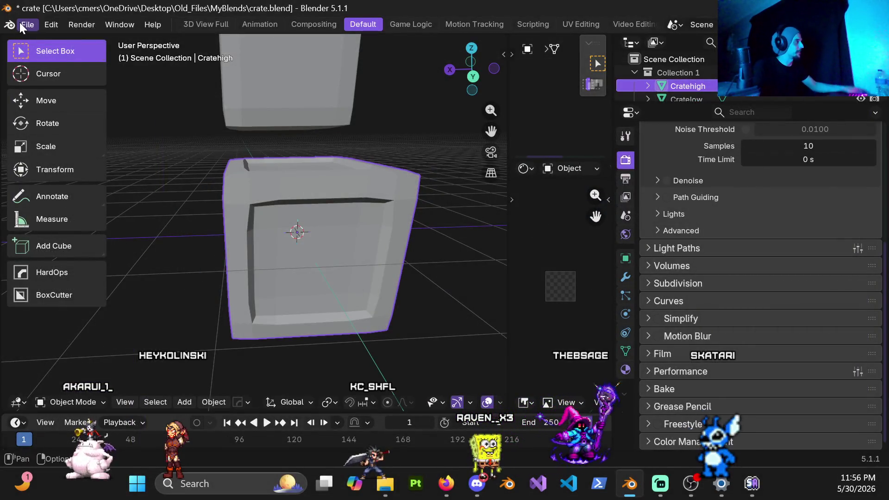
# Reopen Splash_Screen.blend from recent files without saving the crate.
pyautogui.click(20, 23)
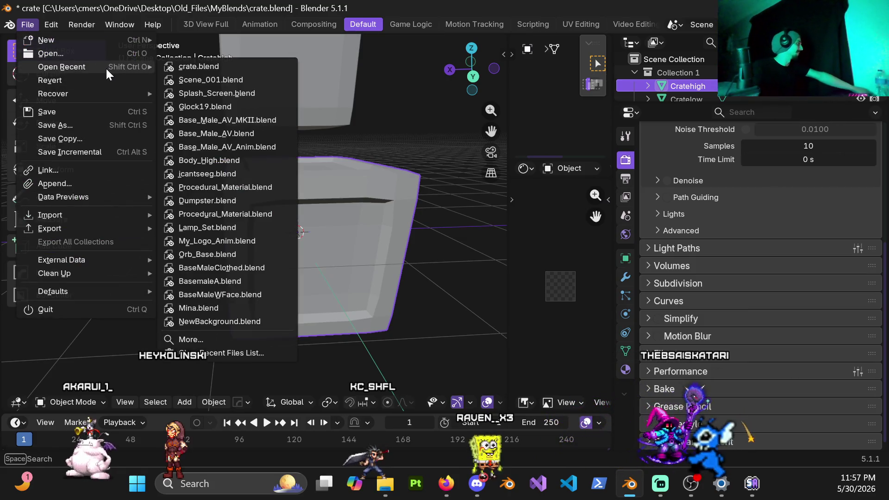
pyautogui.moveTo(62, 67)
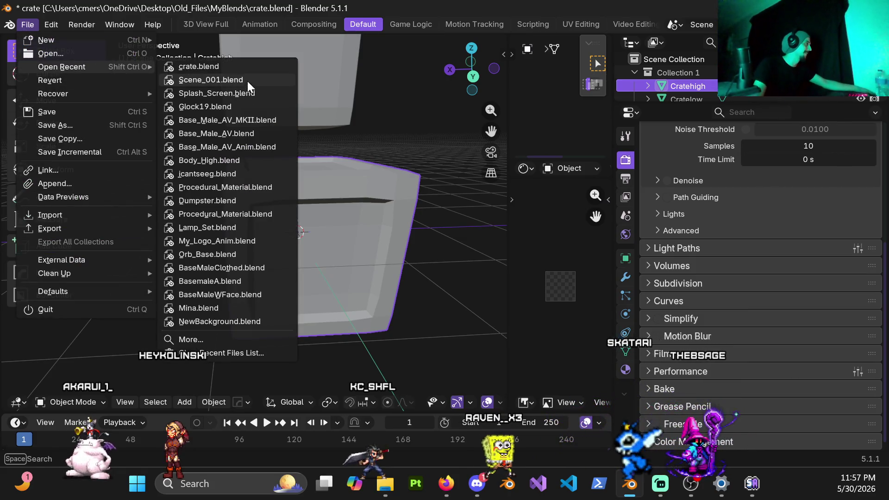
pyautogui.click(252, 93)
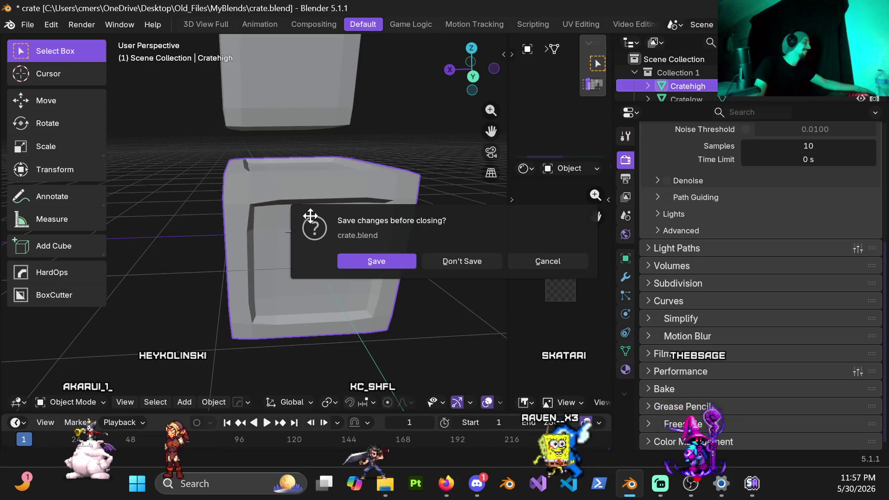
pyautogui.click(472, 261)
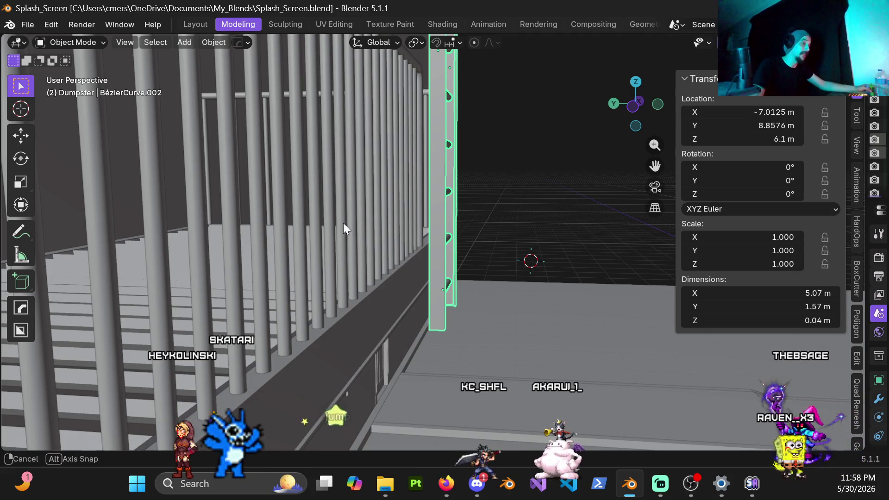
# Nudge BézierCurve.002 about 1.2 cm along Y in Right Orthographic view to meet the balcony slab.
pyautogui.moveTo(344, 224); pyautogui.dragTo(367, 218, button='middle')
pyautogui.press('KP_3')
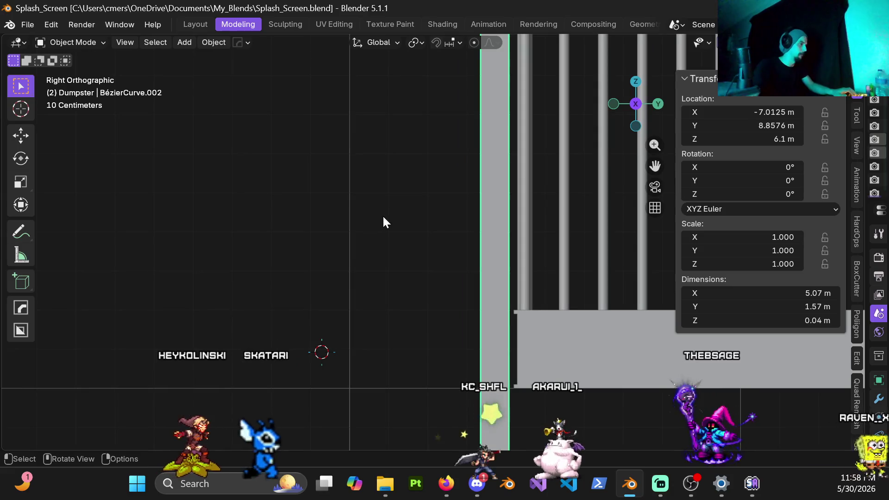
pyautogui.scroll(2, 417, 229)
pyautogui.scroll(2, 437, 237)
pyautogui.scroll(2, 458, 241)
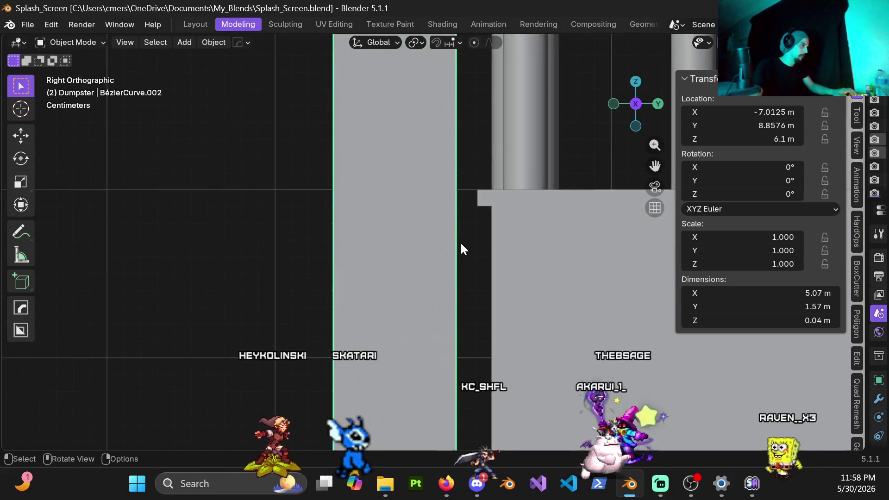
pyautogui.press('g')
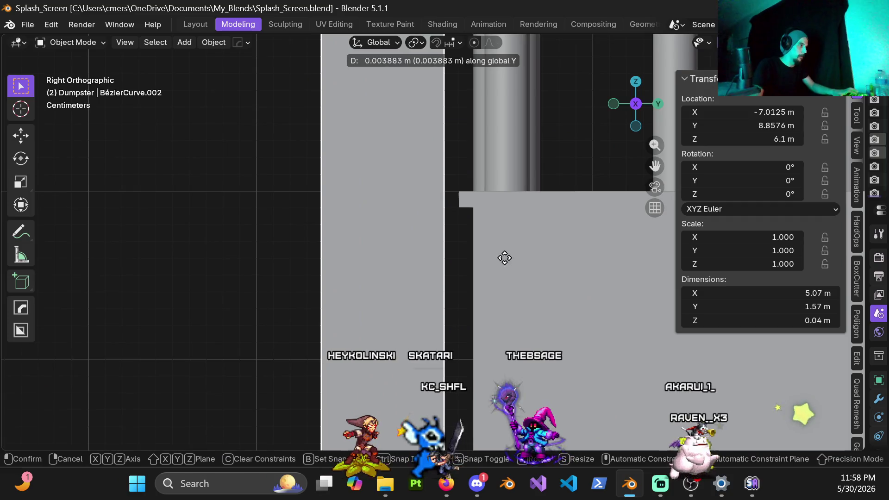
pyautogui.click(636, 275)
pyautogui.scroll(-2, 388, 246)
pyautogui.scroll(-1, 370, 250)
pyautogui.click(370, 249)
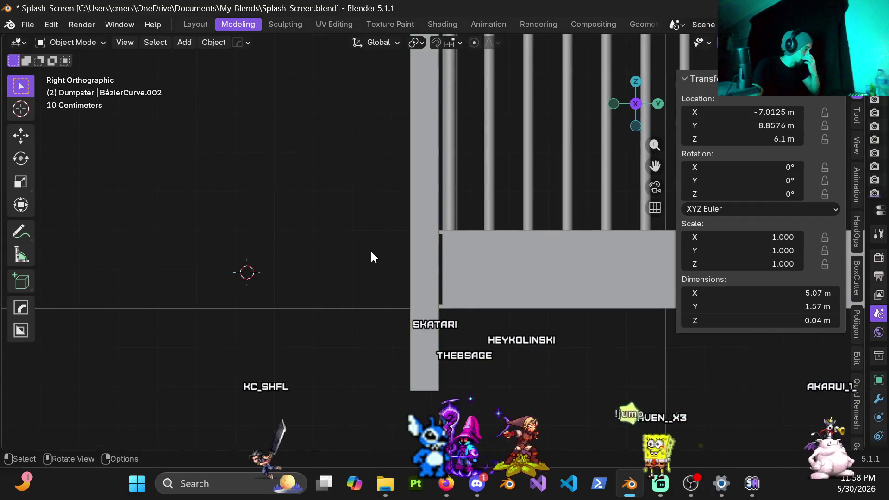
pyautogui.moveTo(372, 257); pyautogui.dragTo(460, 303, button='middle')
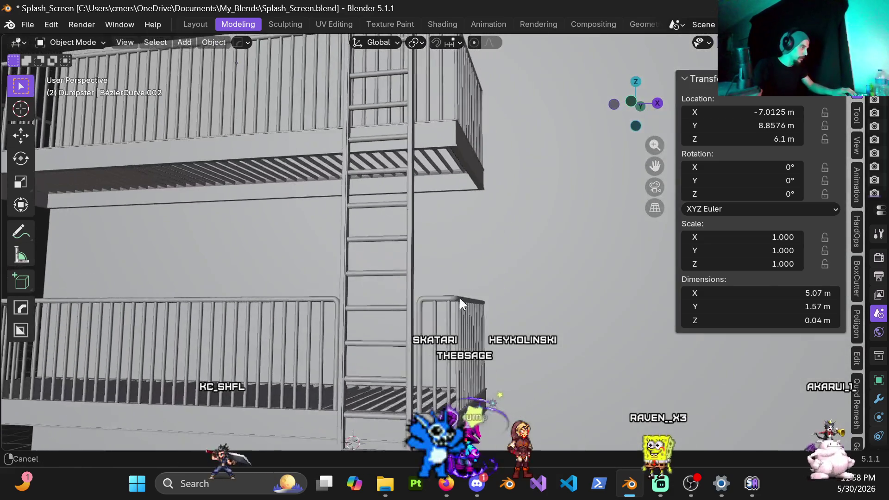
pyautogui.scroll(-3, 423, 205)
pyautogui.moveTo(424, 204); pyautogui.dragTo(476, 262, button='middle')
pyautogui.moveTo(384, 269)
pyautogui.mouseDown(button='middle')
pyautogui.moveTo(443, 246)
pyautogui.moveTo(423, 230)
pyautogui.moveTo(468, 215)
pyautogui.moveTo(490, 220)
pyautogui.mouseUp(button='middle')
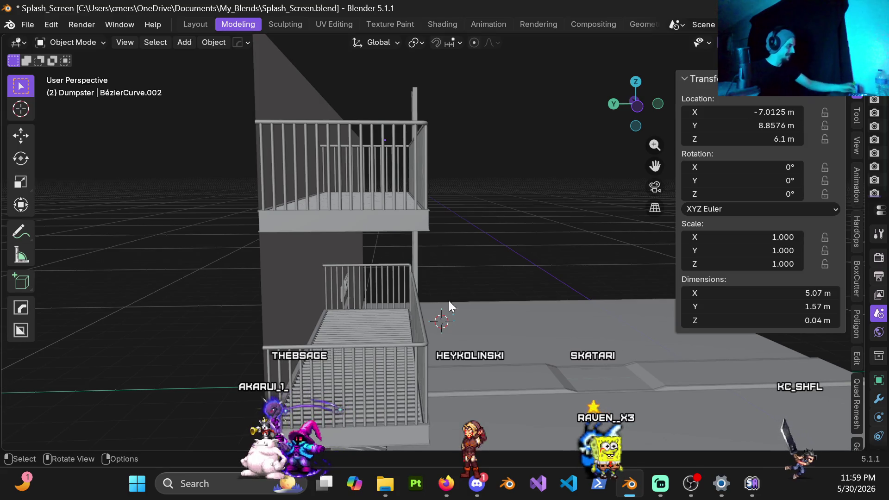
pyautogui.moveTo(455, 341)
pyautogui.mouseDown(button='middle')
pyautogui.moveTo(505, 293)
pyautogui.moveTo(492, 297)
pyautogui.mouseUp(button='middle')
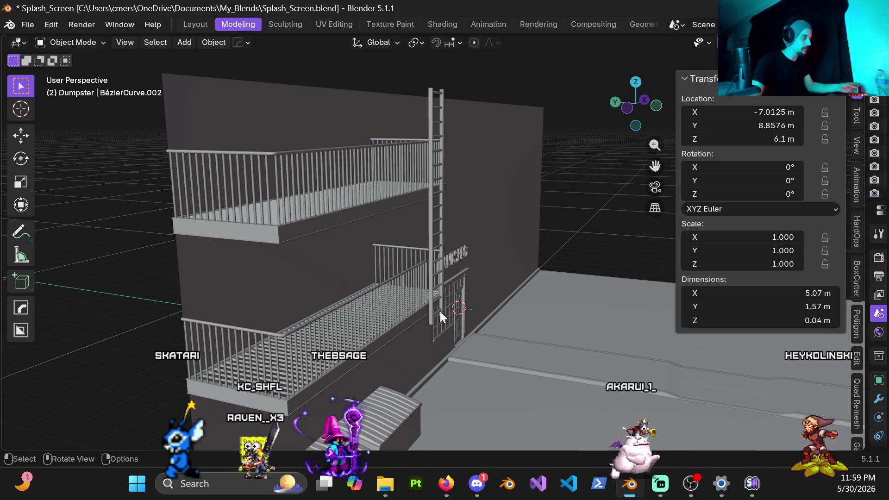
pyautogui.moveTo(414, 333); pyautogui.dragTo(366, 306, button='middle')
pyautogui.moveTo(421, 171)
pyautogui.mouseDown(button='middle')
pyautogui.moveTo(452, 263)
pyautogui.moveTo(559, 187)
pyautogui.mouseUp(button='middle')
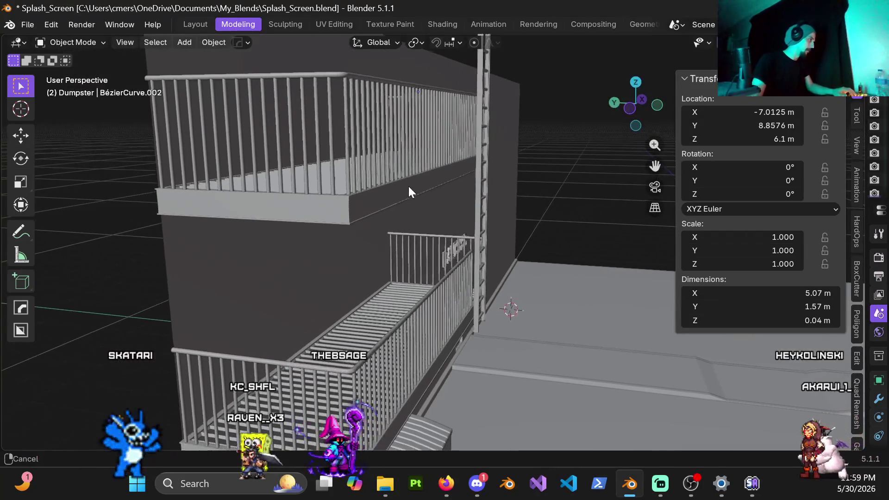
pyautogui.moveTo(556, 188)
pyautogui.mouseDown(button='middle')
pyautogui.moveTo(375, 220)
pyautogui.moveTo(385, 213)
pyautogui.mouseUp(button='middle')
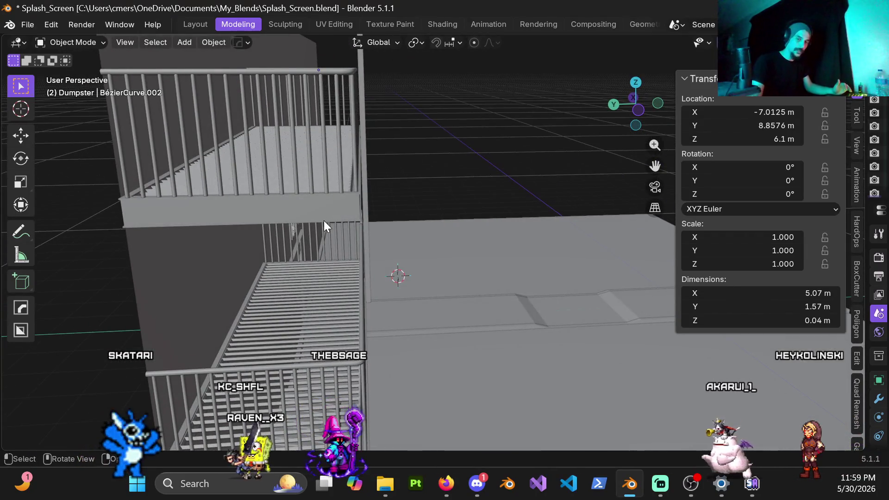
pyautogui.moveTo(298, 208)
pyautogui.mouseDown(button='middle')
pyautogui.moveTo(415, 361)
pyautogui.moveTo(369, 296)
pyautogui.mouseUp(button='middle')
# Select the lower balcony grate Cube.001 and orbit around it to check its placement on the floor.
pyautogui.click(416, 361)
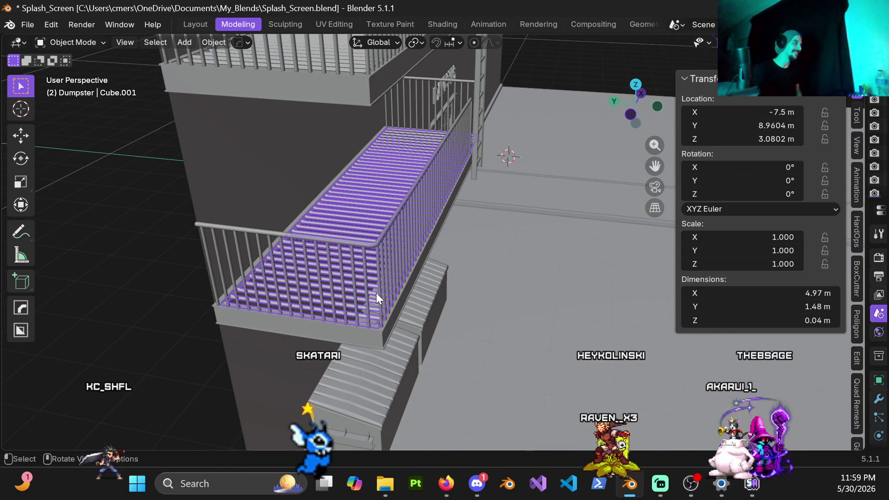
pyautogui.moveTo(355, 297); pyautogui.dragTo(316, 292, button='middle')
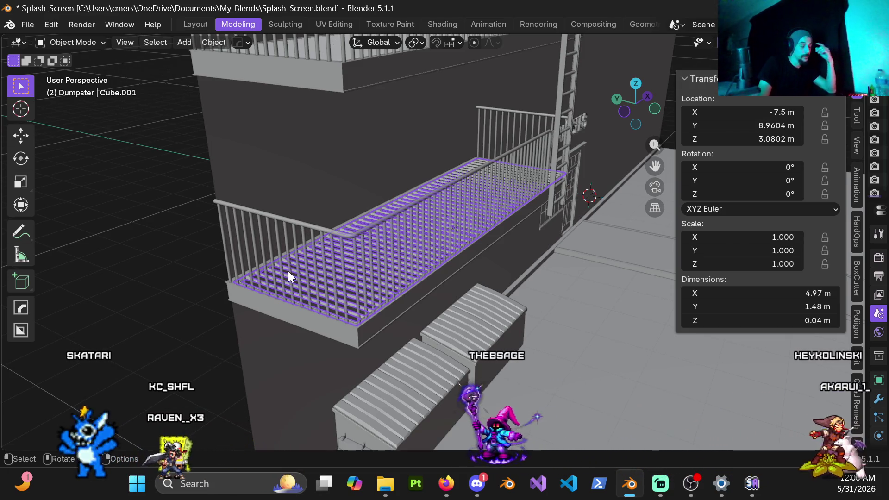
pyautogui.moveTo(392, 324); pyautogui.dragTo(407, 316, button='middle')
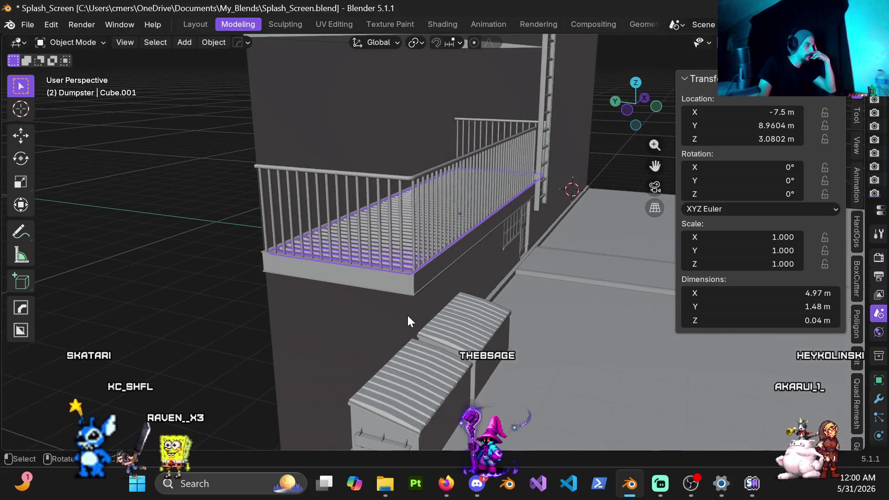
pyautogui.moveTo(402, 284); pyautogui.dragTo(414, 287, button='middle')
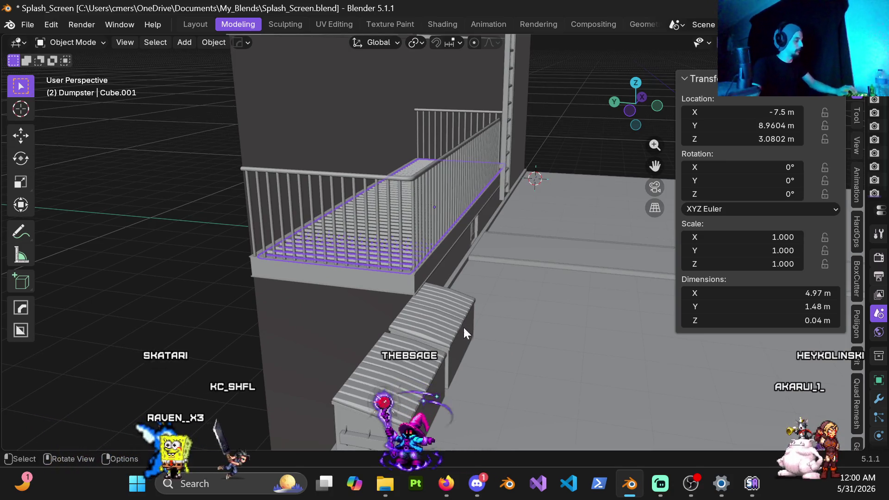
pyautogui.moveTo(423, 280)
pyautogui.mouseDown(button='middle')
pyautogui.moveTo(403, 290)
pyautogui.moveTo(429, 344)
pyautogui.mouseUp(button='middle')
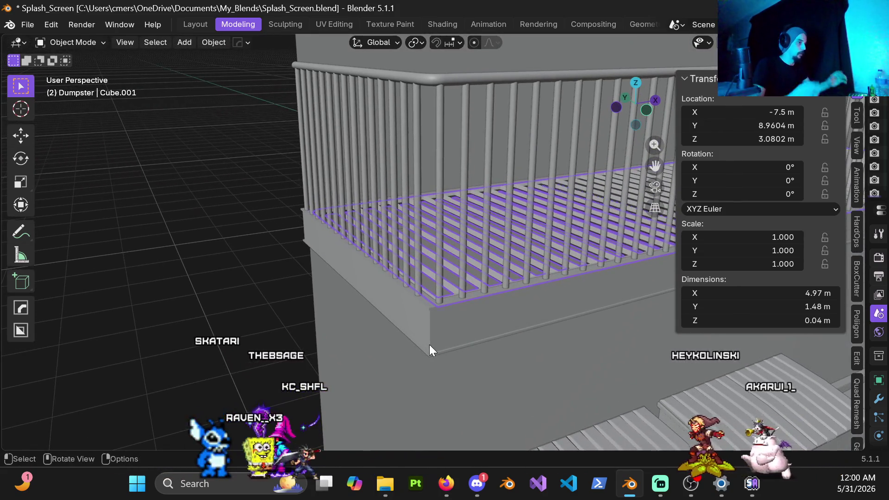